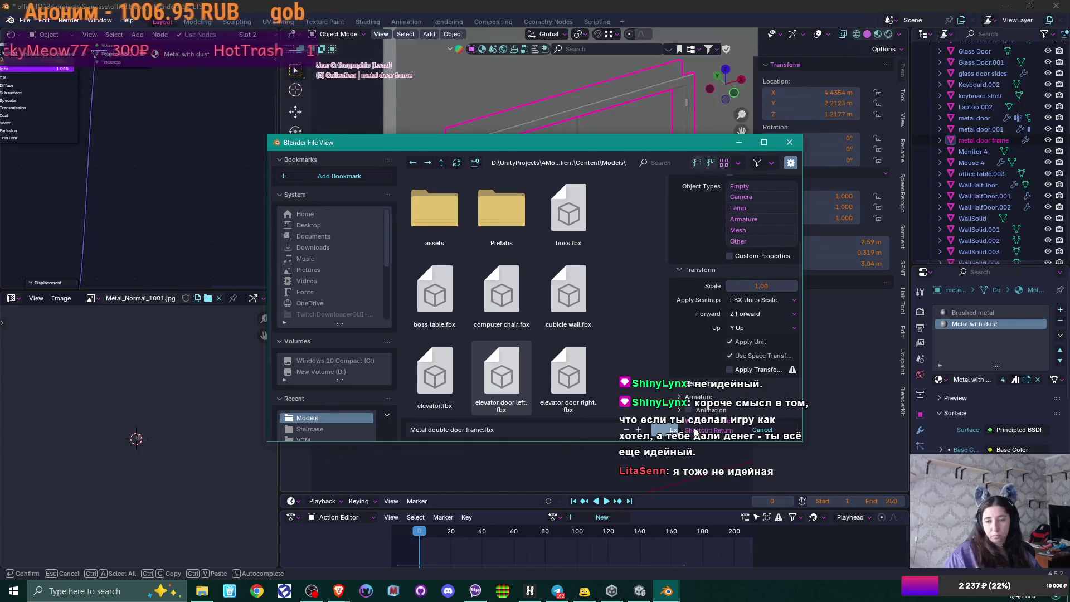
Step: Export the door frame from Blender as Metal double door frame.fbx, then go back to Unity
left_click(673, 431)
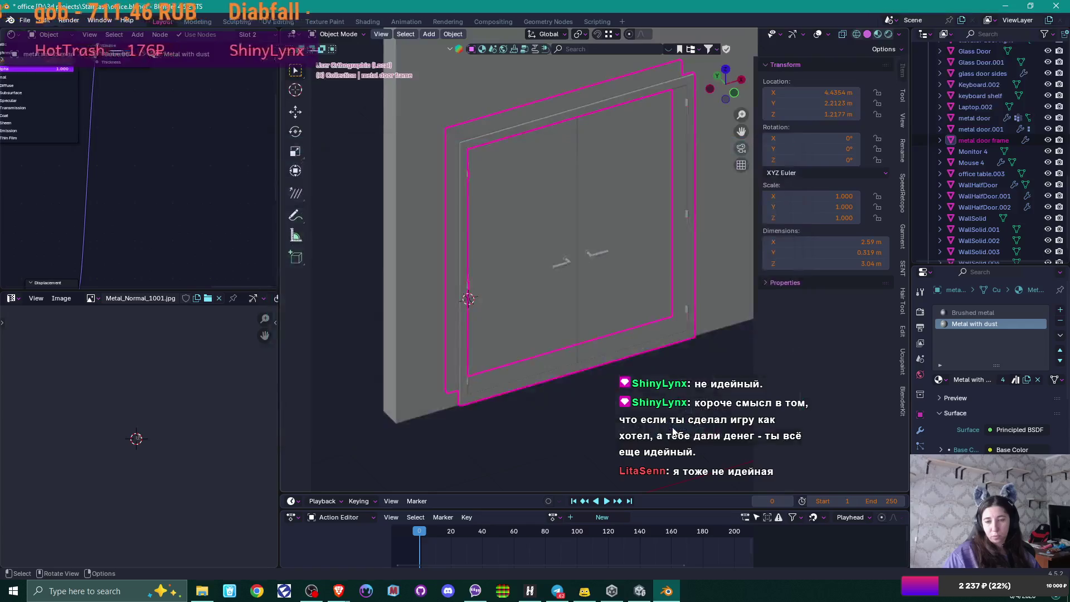
left_click(638, 595)
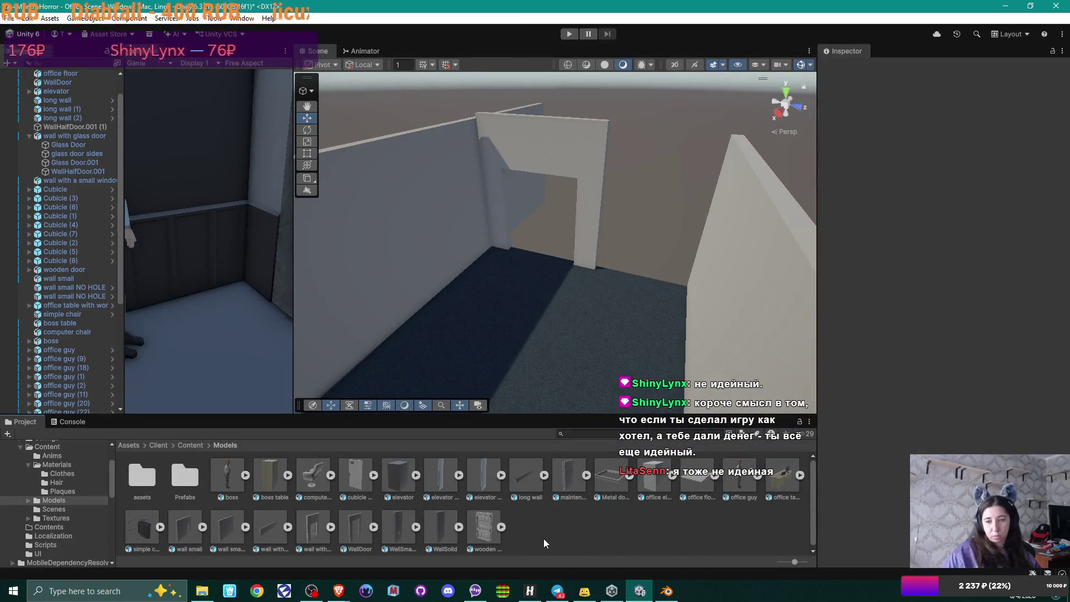
Step: Place the Metal double door frame in the scene and rotate it 90 on Y
mouse_move(608, 475)
left_mouse_down()
mouse_move(599, 354)
mouse_move(534, 253)
mouse_move(538, 221)
left_mouse_up()
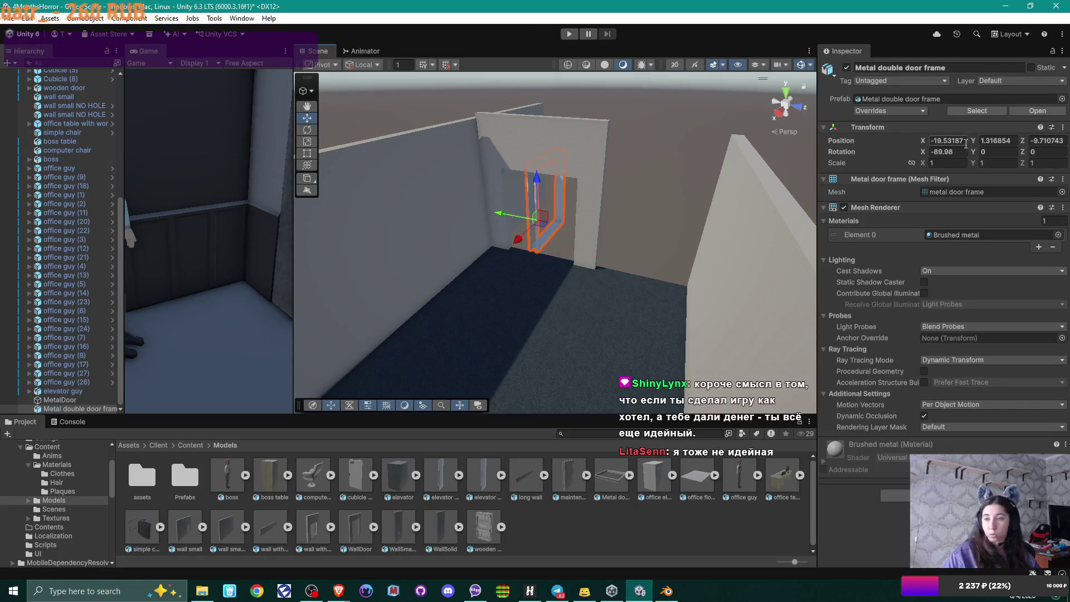
left_click(952, 152)
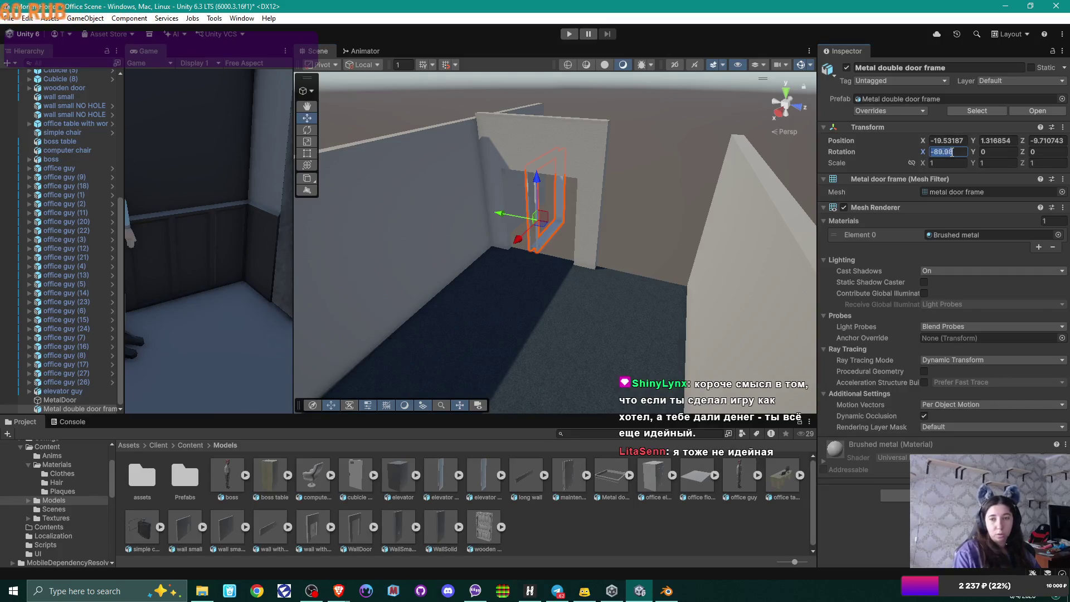
left_click(998, 152)
type("90")
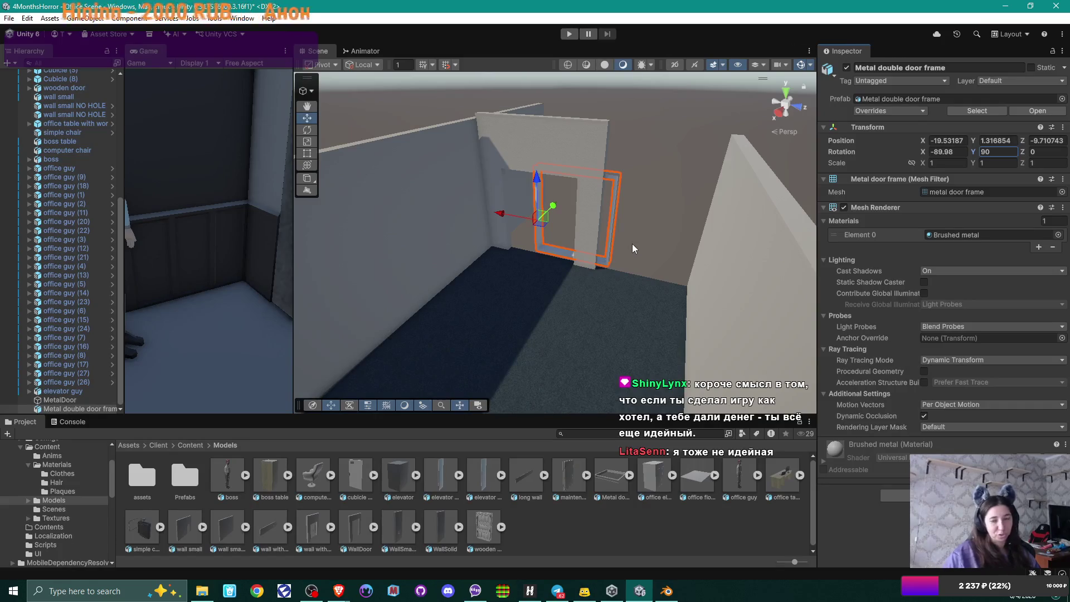
Step: Slide the frame into the wall's doorway and set its Position Y to 1.2
left_click_drag(632, 243, 607, 262)
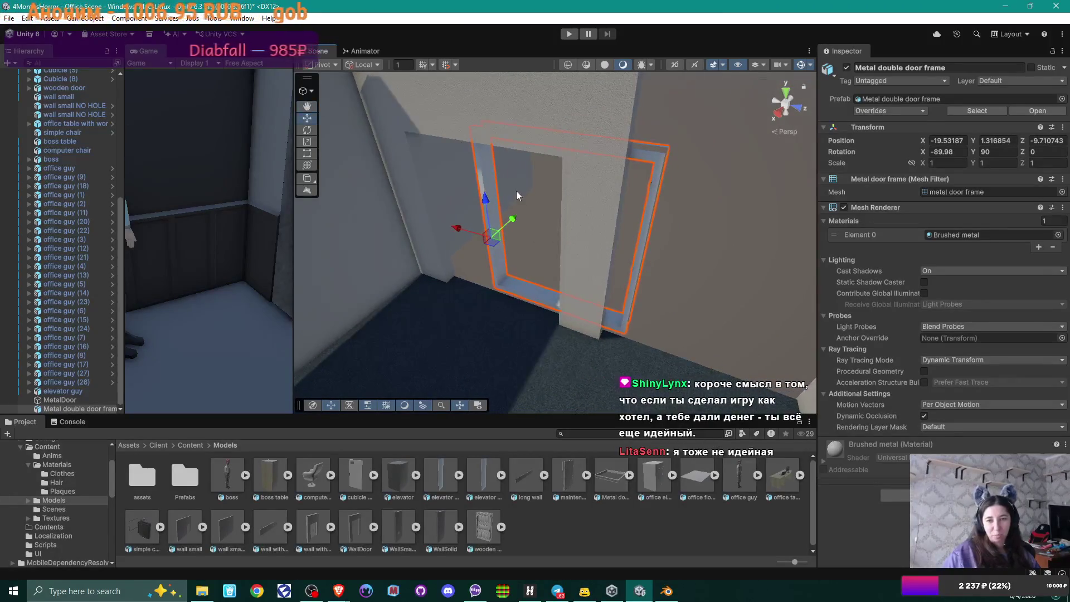
mouse_move(515, 220)
left_mouse_down()
mouse_move(504, 233)
mouse_move(512, 208)
left_mouse_up()
mouse_move(580, 233)
left_mouse_down()
mouse_move(635, 220)
mouse_move(619, 209)
mouse_move(617, 219)
left_mouse_up()
left_click_drag(519, 257, 437, 260)
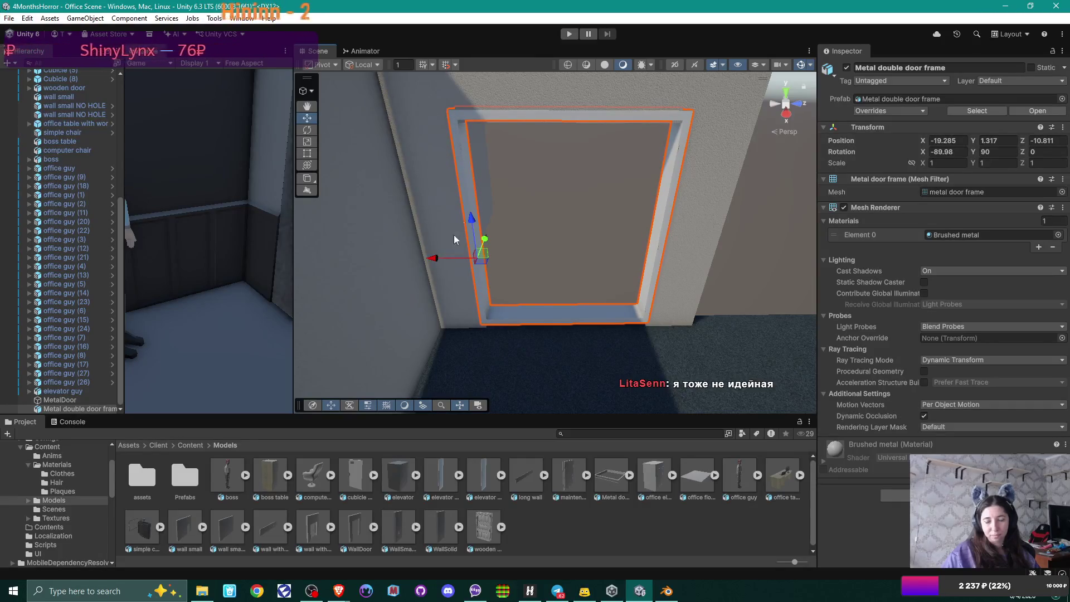
left_click_drag(471, 217, 471, 213)
left_click(1002, 143)
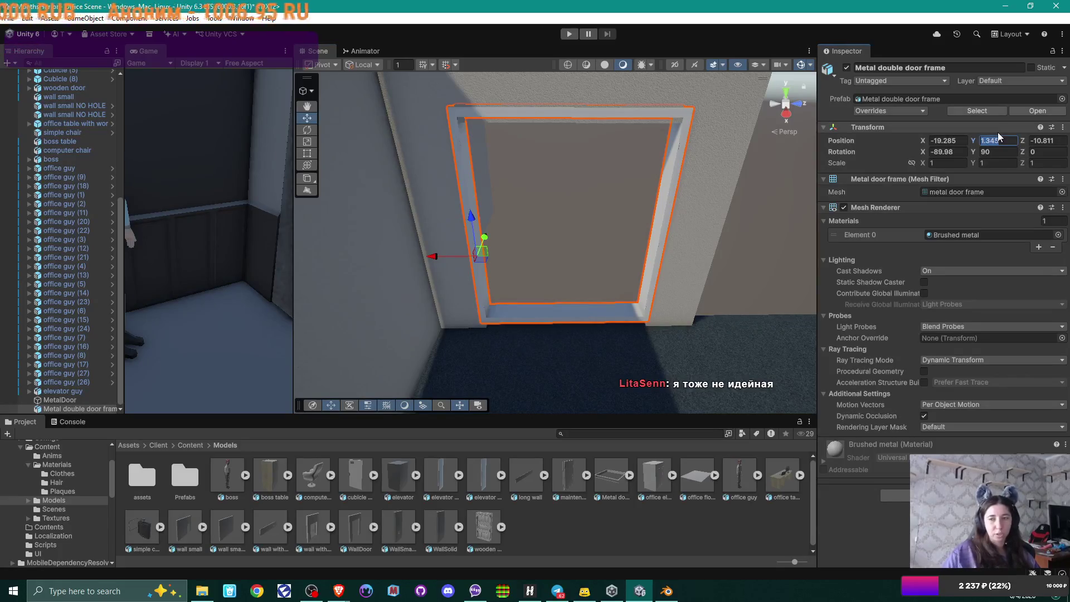
type("1.2")
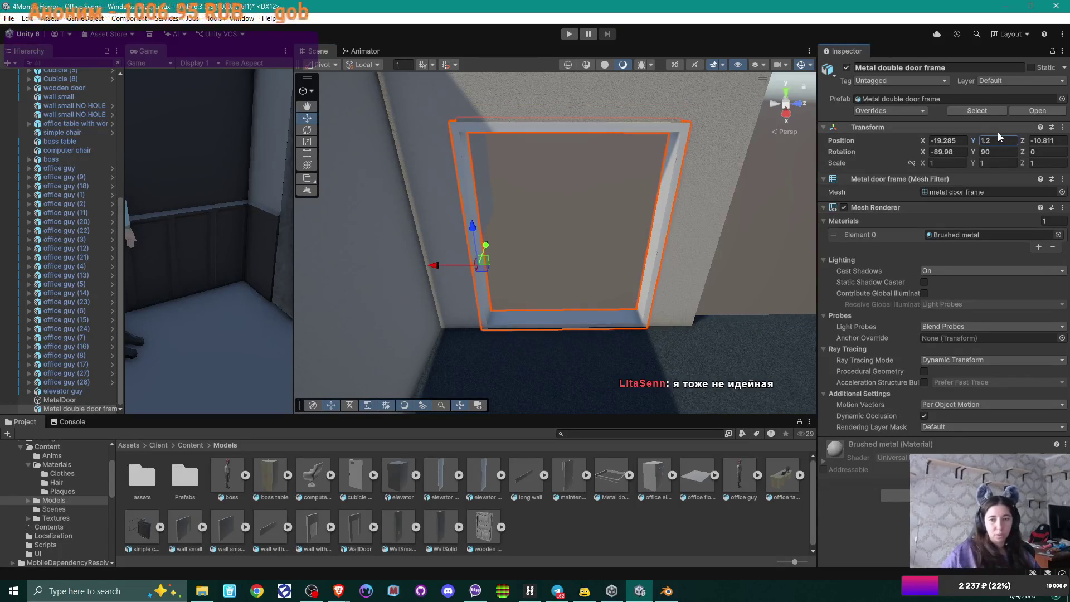
mouse_move(726, 228)
left_mouse_down()
mouse_move(626, 236)
mouse_move(607, 226)
mouse_move(588, 208)
mouse_move(564, 138)
mouse_move(621, 197)
mouse_move(573, 306)
mouse_move(542, 341)
mouse_move(533, 320)
mouse_move(585, 187)
mouse_move(581, 279)
mouse_move(571, 273)
mouse_move(539, 351)
mouse_move(556, 255)
mouse_move(602, 253)
mouse_move(587, 266)
left_mouse_up()
scroll(574, 237, "down", 10)
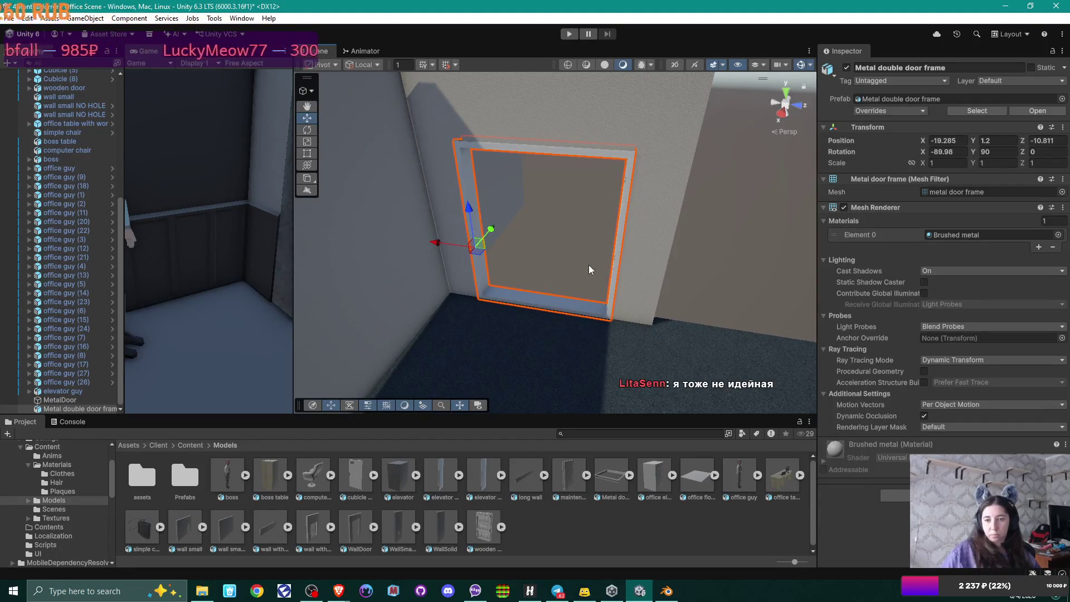
right_click(589, 265)
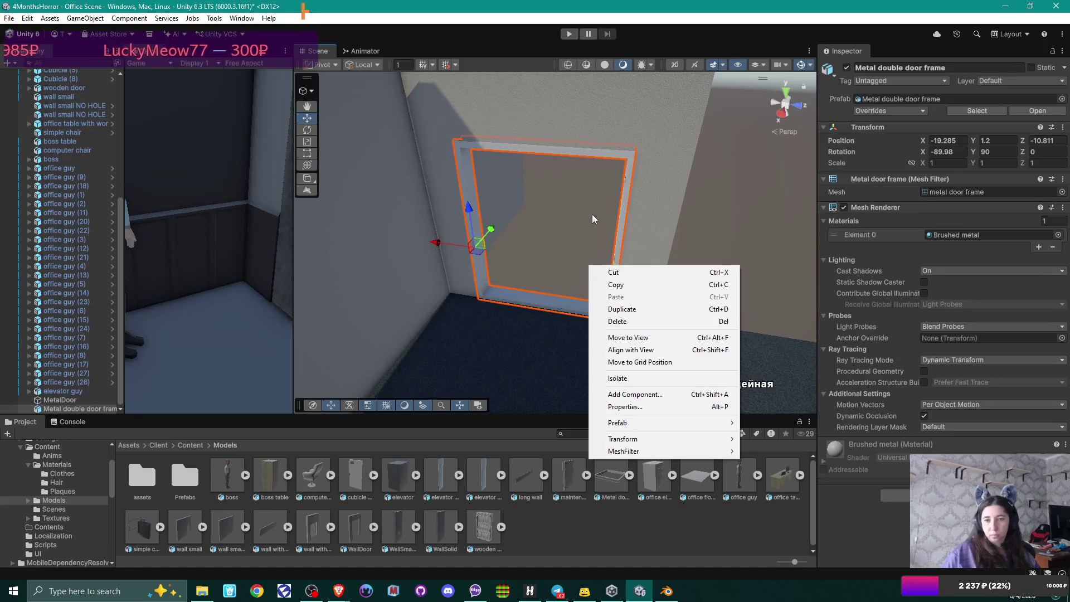
left_click(576, 228)
mouse_move(575, 229)
left_mouse_down()
mouse_move(747, 215)
mouse_move(457, 195)
mouse_move(669, 366)
mouse_move(489, 136)
mouse_move(712, 256)
mouse_move(380, 165)
mouse_move(751, 143)
mouse_move(463, 289)
mouse_move(719, 101)
mouse_move(568, 303)
mouse_move(626, 78)
mouse_move(579, 390)
mouse_move(617, 127)
mouse_move(181, 223)
mouse_move(738, 198)
mouse_move(351, 207)
mouse_move(73, 243)
mouse_move(189, 208)
mouse_move(690, 195)
mouse_move(396, 253)
mouse_move(385, 26)
mouse_move(610, 345)
left_mouse_up()
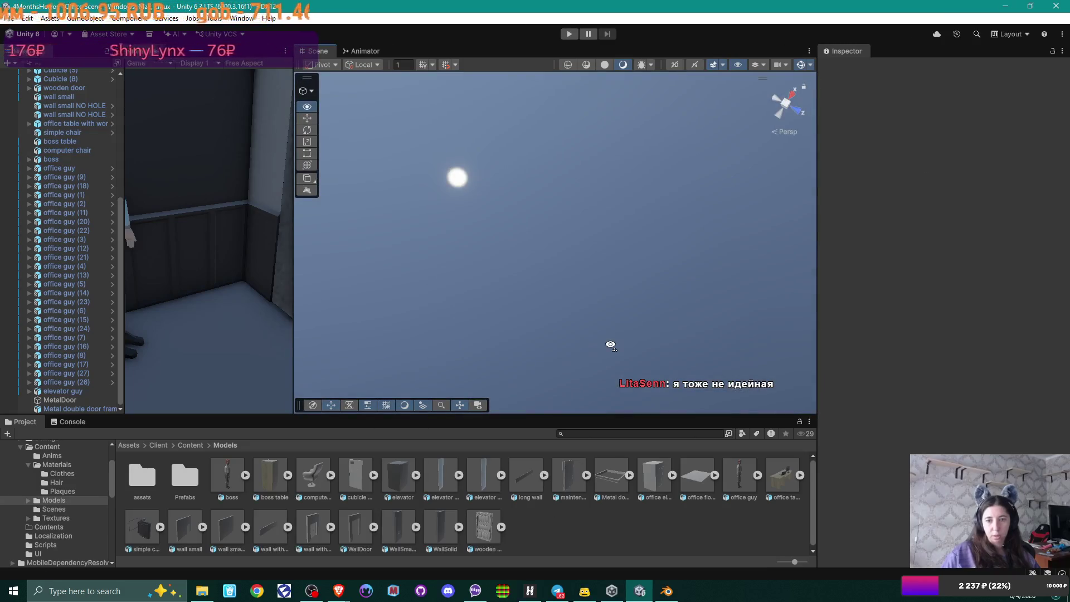
left_click_drag(596, 438, 582, 80)
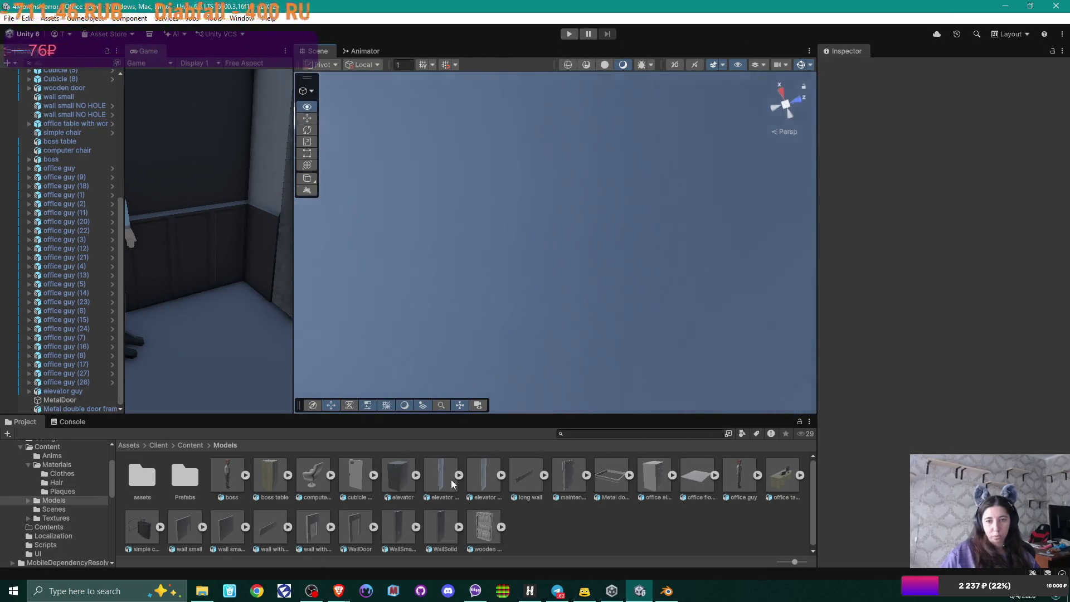
left_click_drag(465, 216, 475, 485)
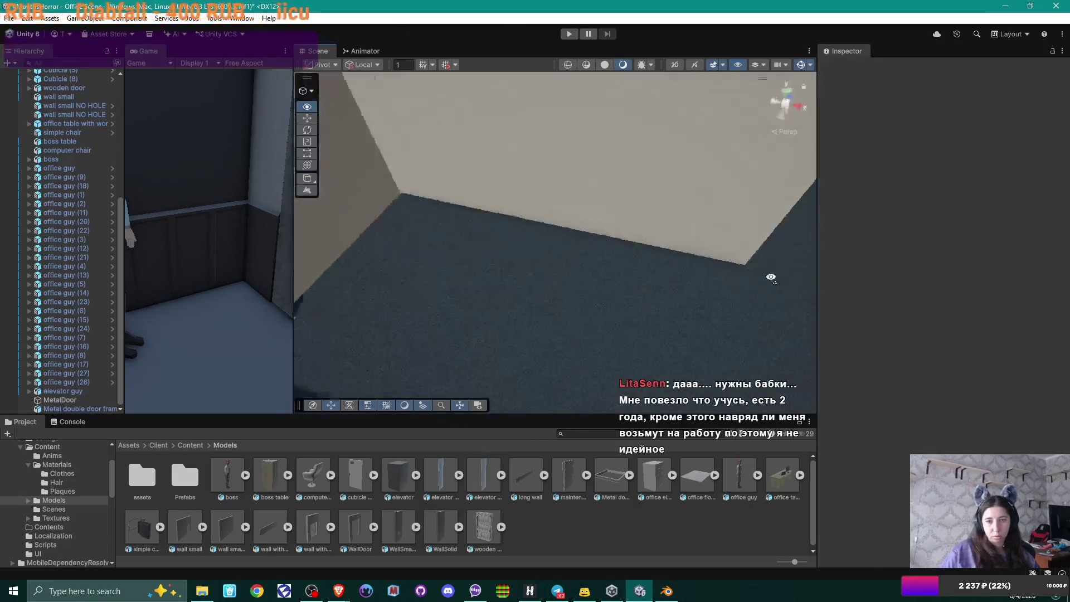
left_click_drag(758, 280, 1029, 268)
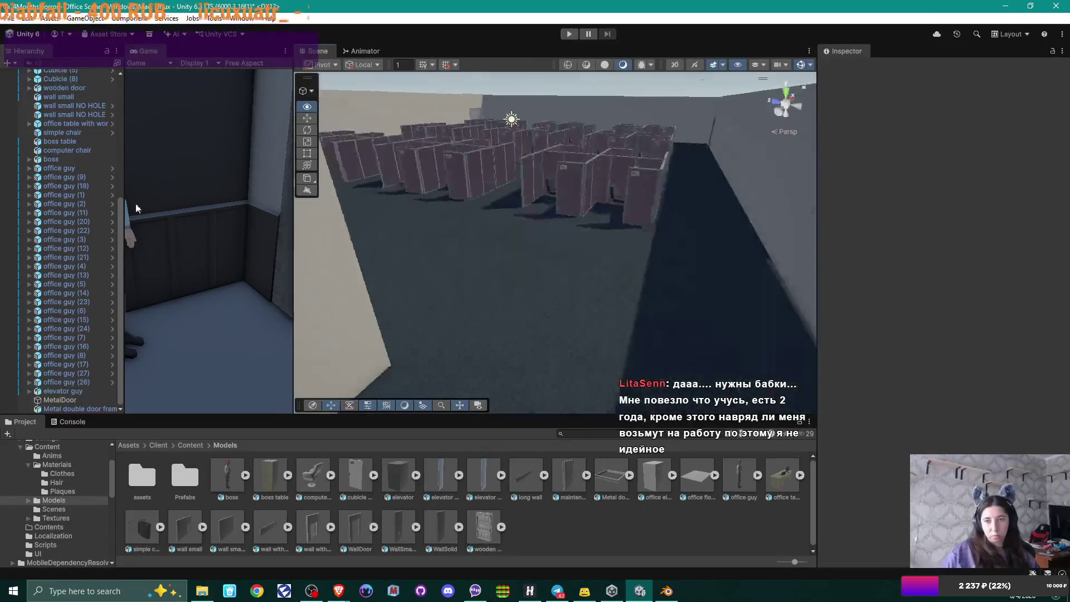
mouse_move(410, 199)
left_mouse_down()
mouse_move(1066, 211)
mouse_move(512, 214)
left_mouse_up()
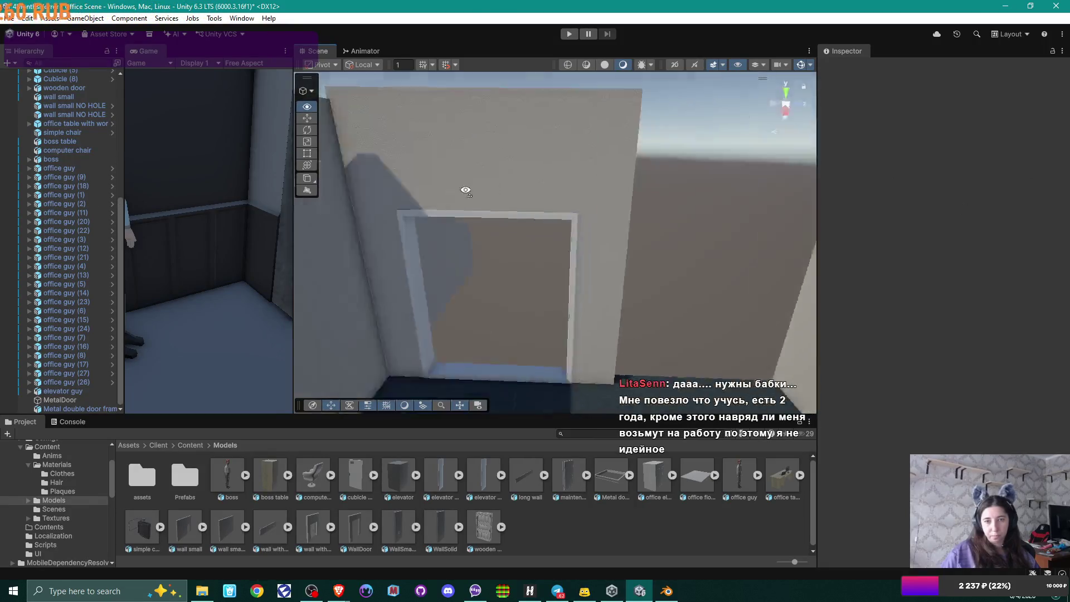
mouse_move(463, 194)
left_mouse_down()
mouse_move(696, 206)
mouse_move(950, 241)
mouse_move(490, 209)
mouse_move(1007, 235)
mouse_move(659, 256)
mouse_move(404, 240)
mouse_move(559, 229)
mouse_move(478, 229)
mouse_move(502, 184)
mouse_move(592, 206)
mouse_move(508, 229)
mouse_move(501, 262)
left_mouse_up()
left_click_drag(268, 41, 513, 5)
mouse_move(604, 237)
left_mouse_down()
mouse_move(591, 260)
mouse_move(626, 256)
mouse_move(540, 251)
mouse_move(566, 252)
left_mouse_up()
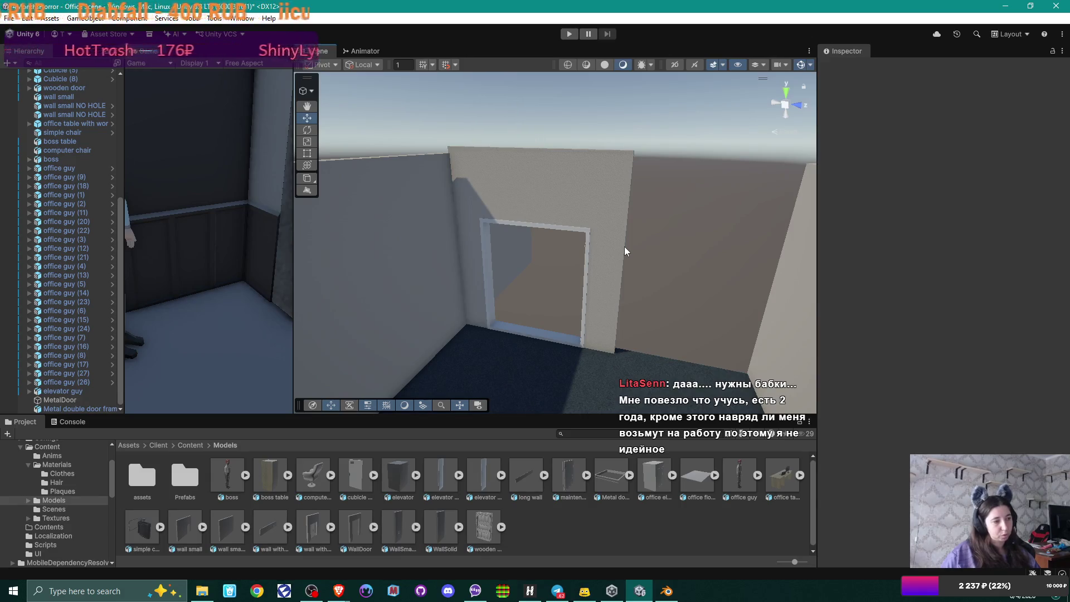
mouse_move(594, 250)
left_mouse_down()
mouse_move(527, 248)
mouse_move(554, 282)
mouse_move(557, 312)
left_mouse_up()
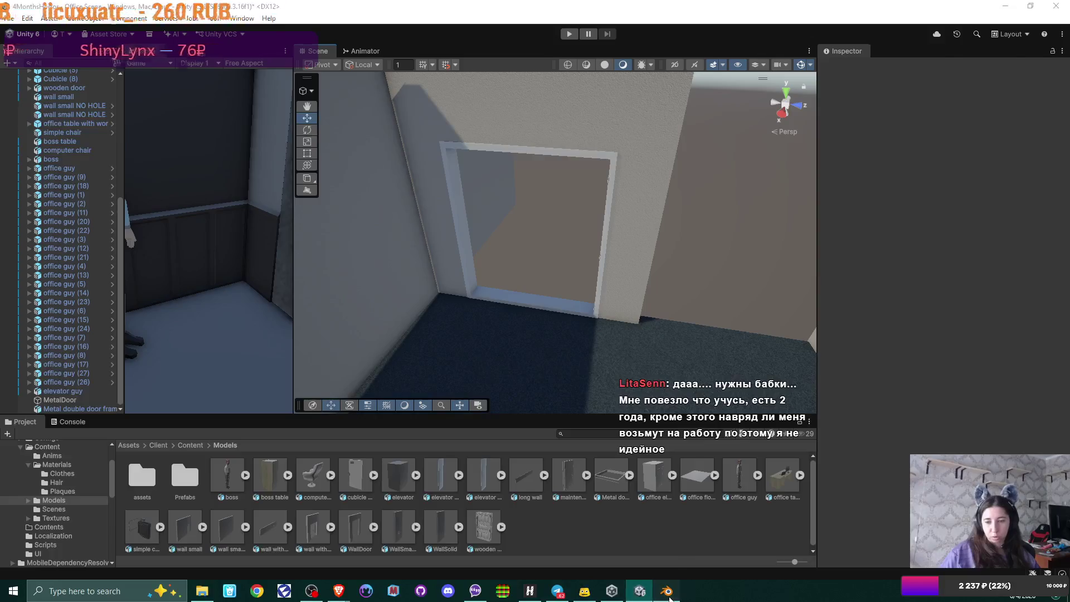
left_click(666, 590)
Step: Export the selected left metal door as Metal door left.fbx into the Models folder
left_click(489, 225)
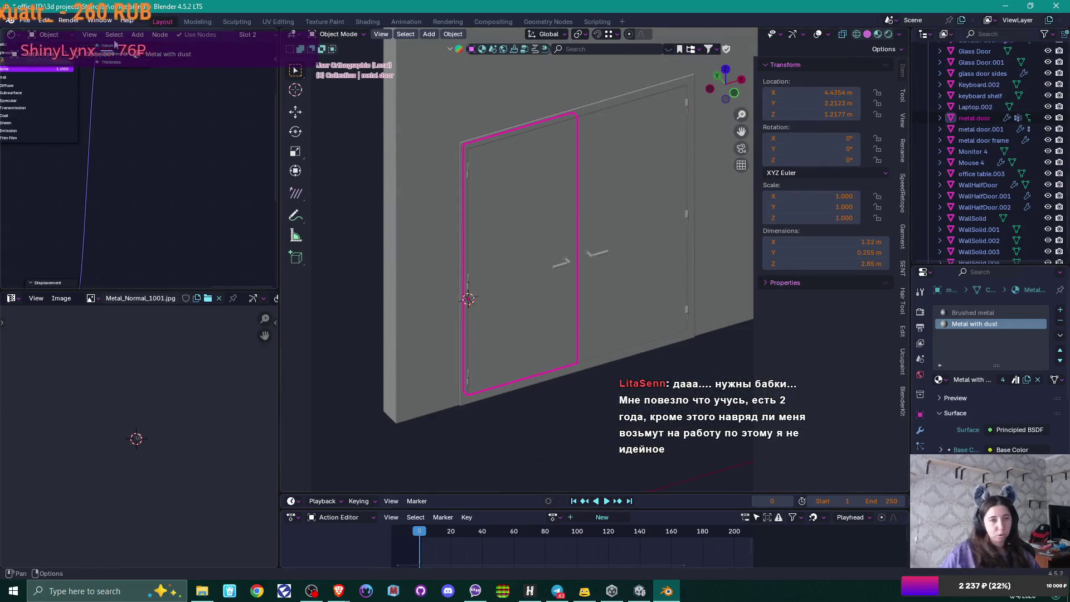
left_click(24, 21)
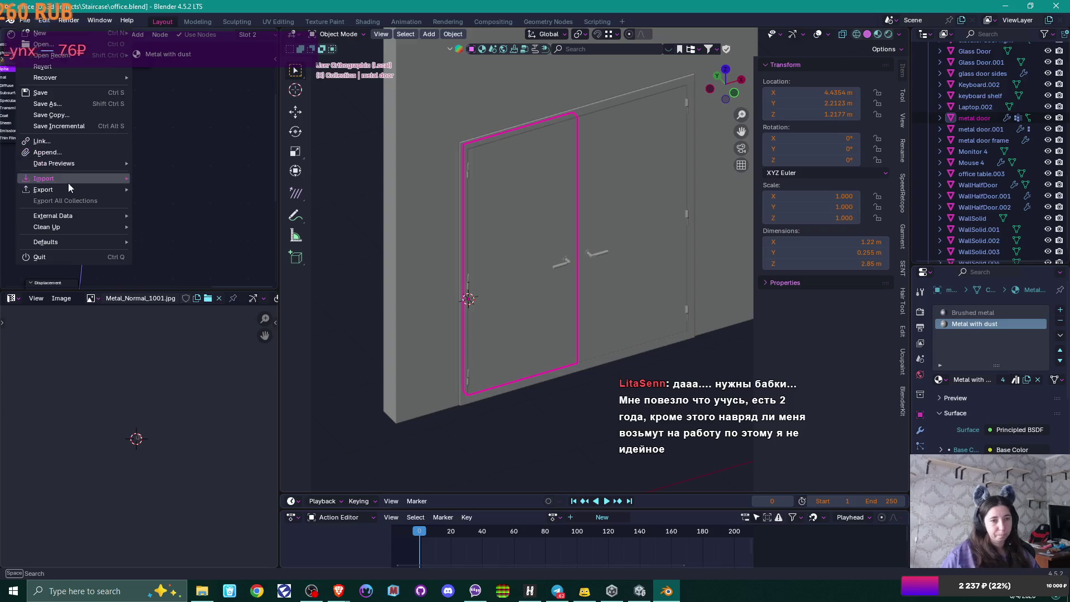
mouse_move(72, 188)
left_click(172, 290)
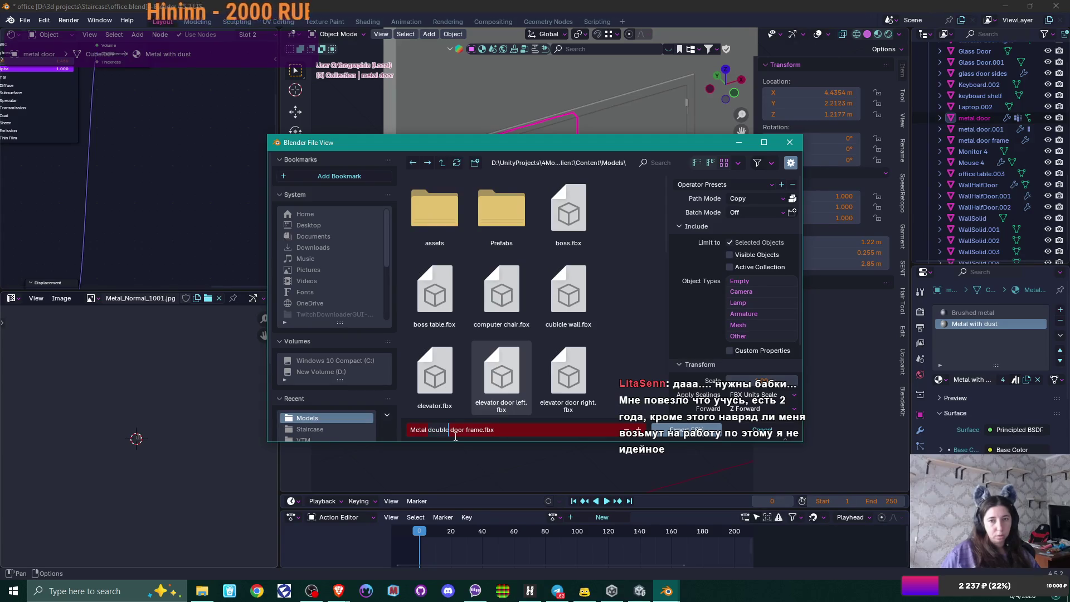
key("BackSpace")
key("BackSpace")
key("BackSpace")
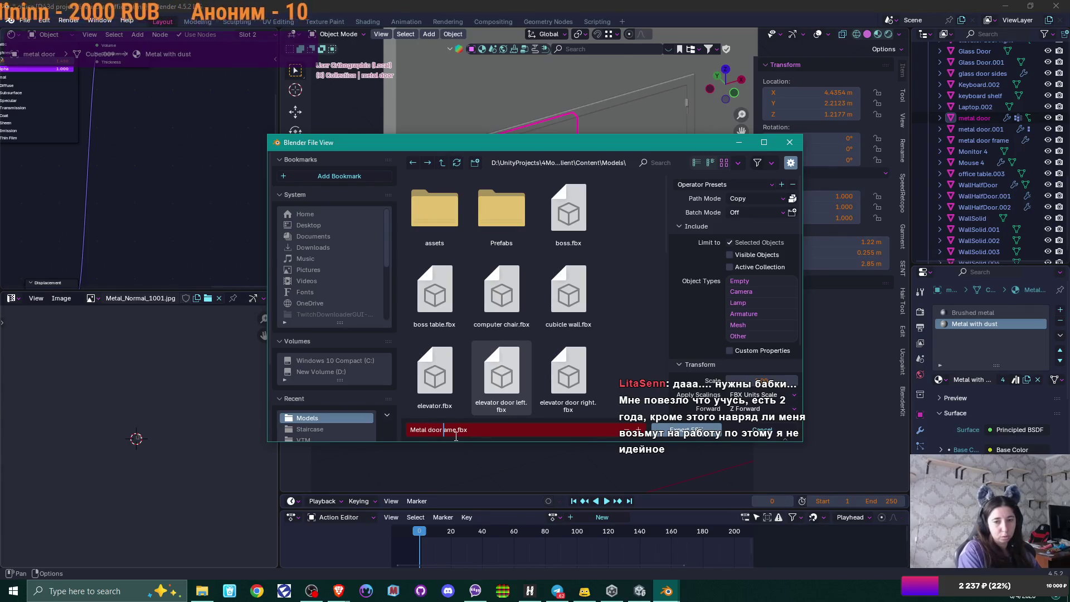
type("left")
left_click(701, 431)
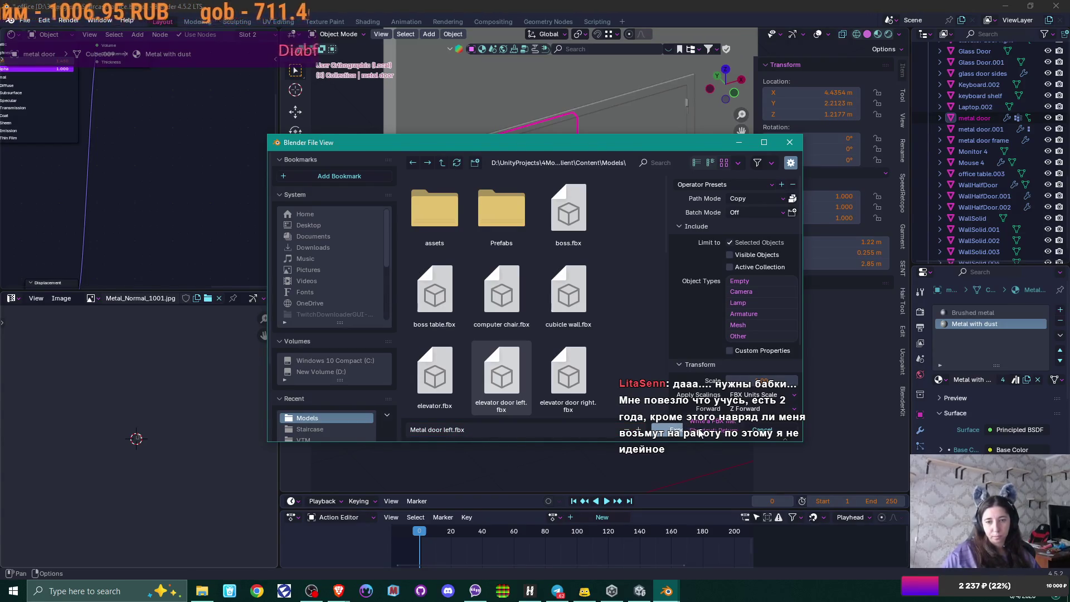
left_click(701, 433)
left_click(637, 239)
left_click(23, 22)
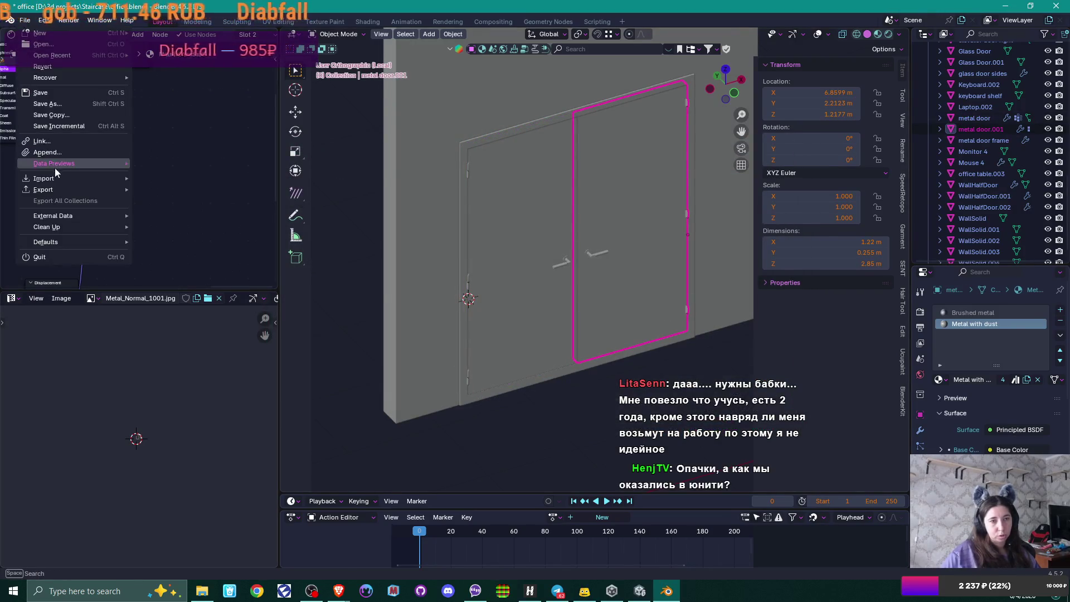
Step: Export the right metal door as an FBX file into the Models folder
mouse_move(62, 192)
left_click(186, 289)
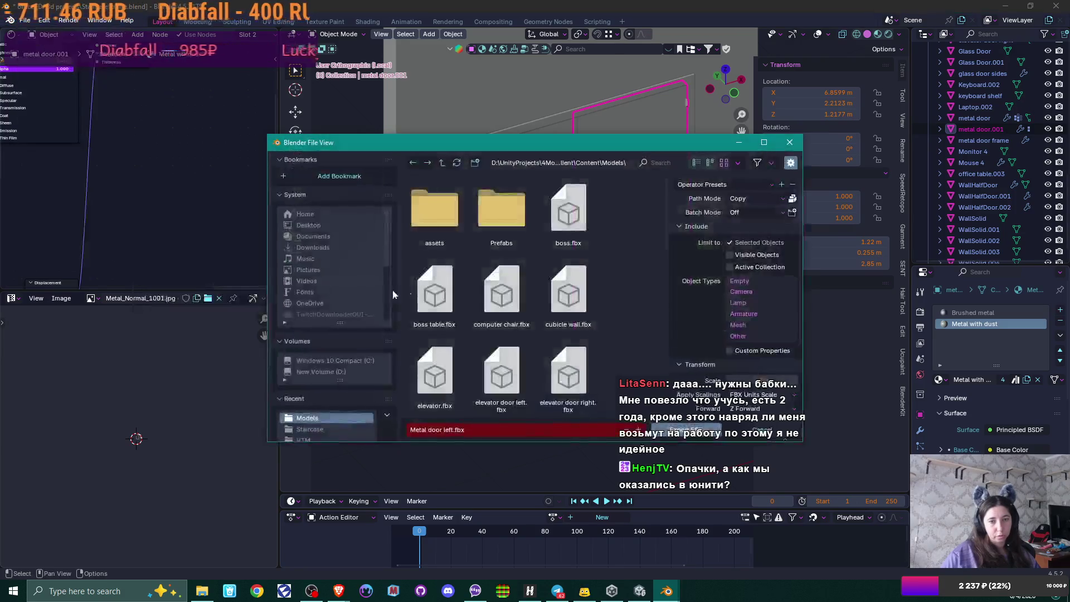
key("Delete")
key("Delete")
type("righ")
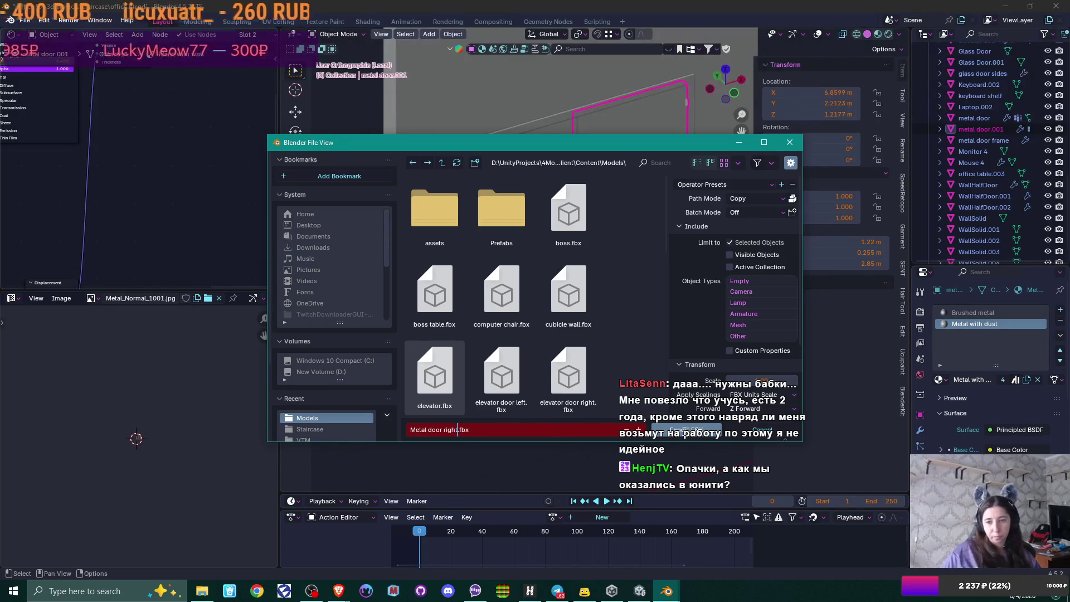
left_click(686, 431)
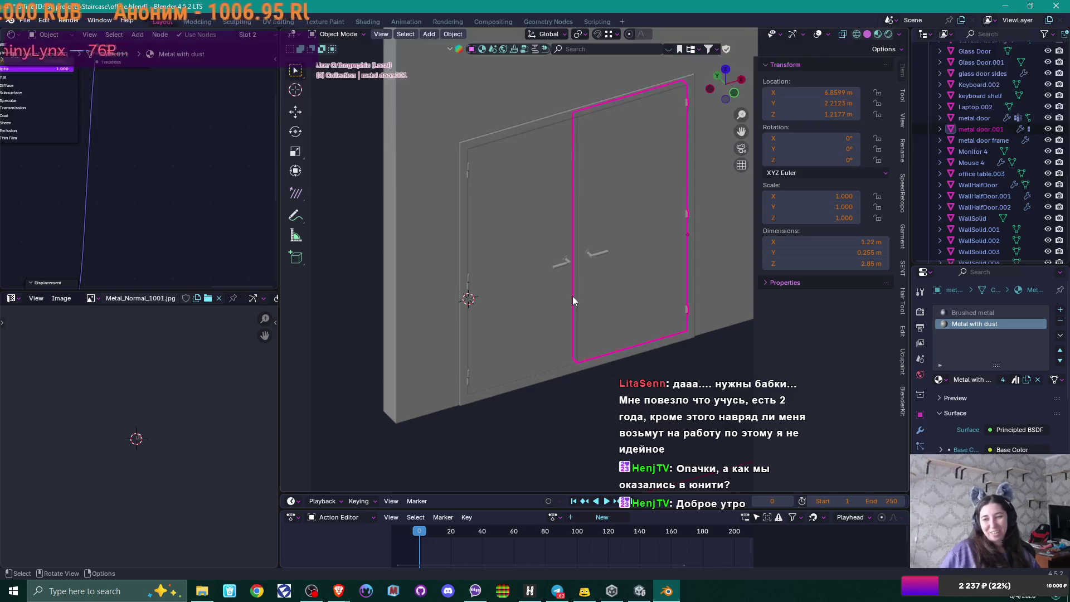
Step: Apply smooth shading to the right door, then return to the Unity editor
right_click(620, 315)
left_click(623, 316)
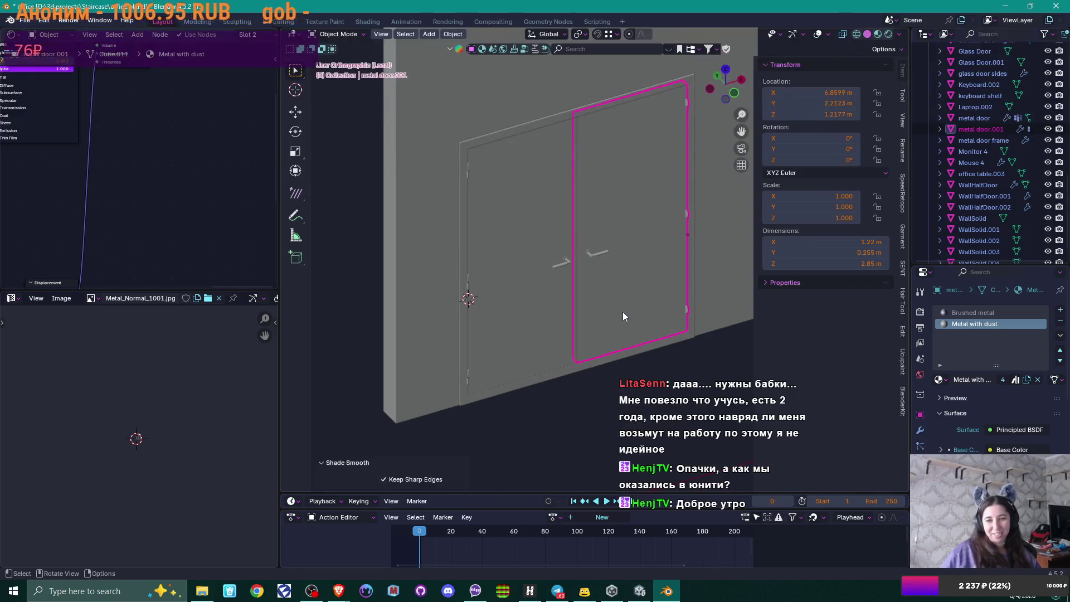
right_click(633, 233)
mouse_move(633, 233)
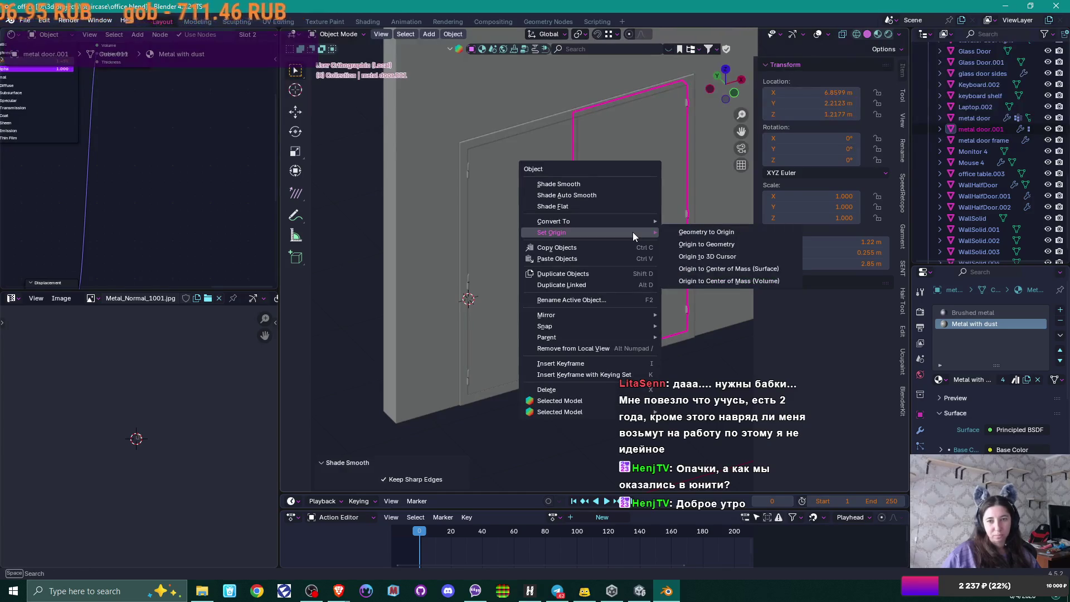
key("Escape")
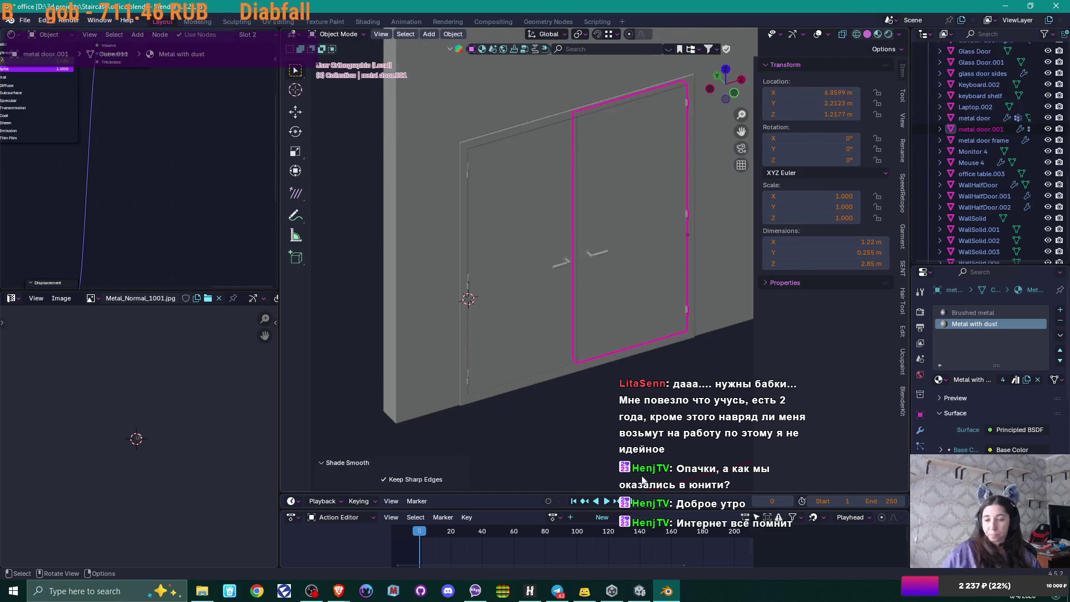
left_click(639, 591)
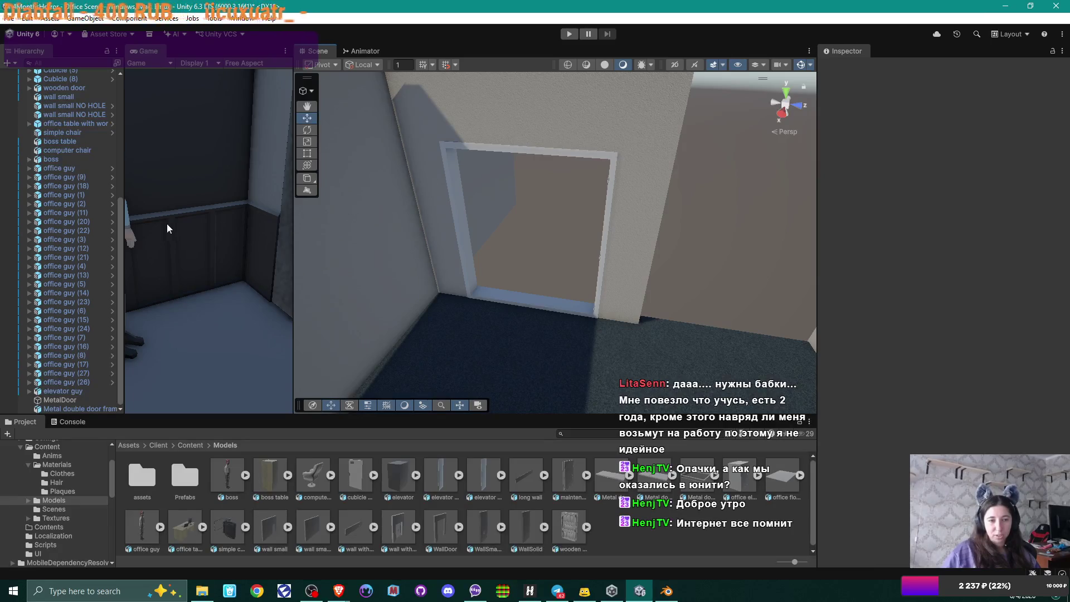
left_click_drag(127, 231, 139, 231)
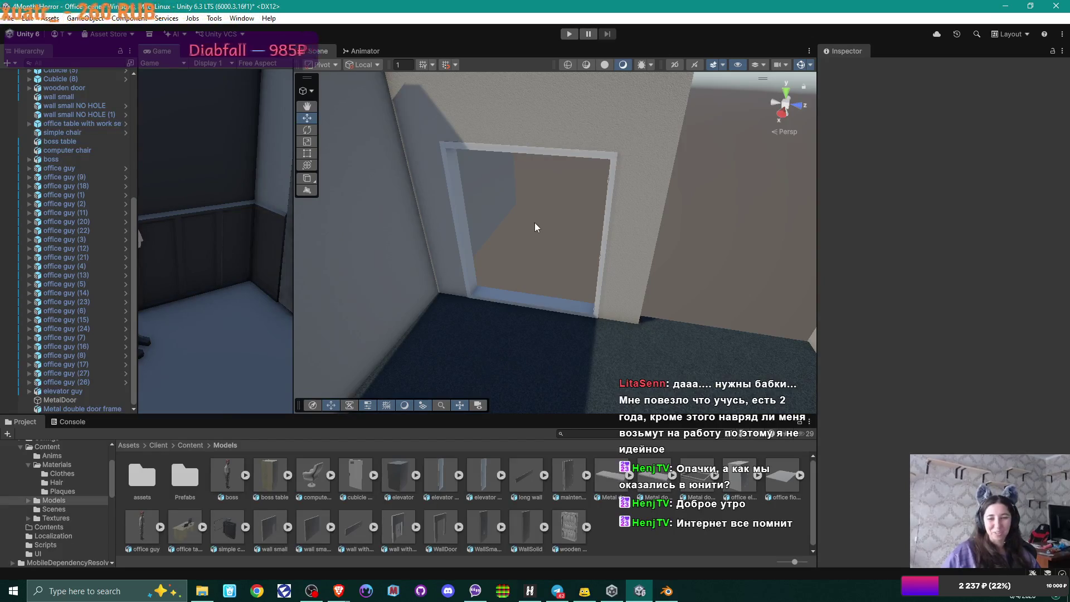
mouse_move(684, 240)
left_mouse_down()
mouse_move(545, 188)
mouse_move(665, 258)
left_mouse_up()
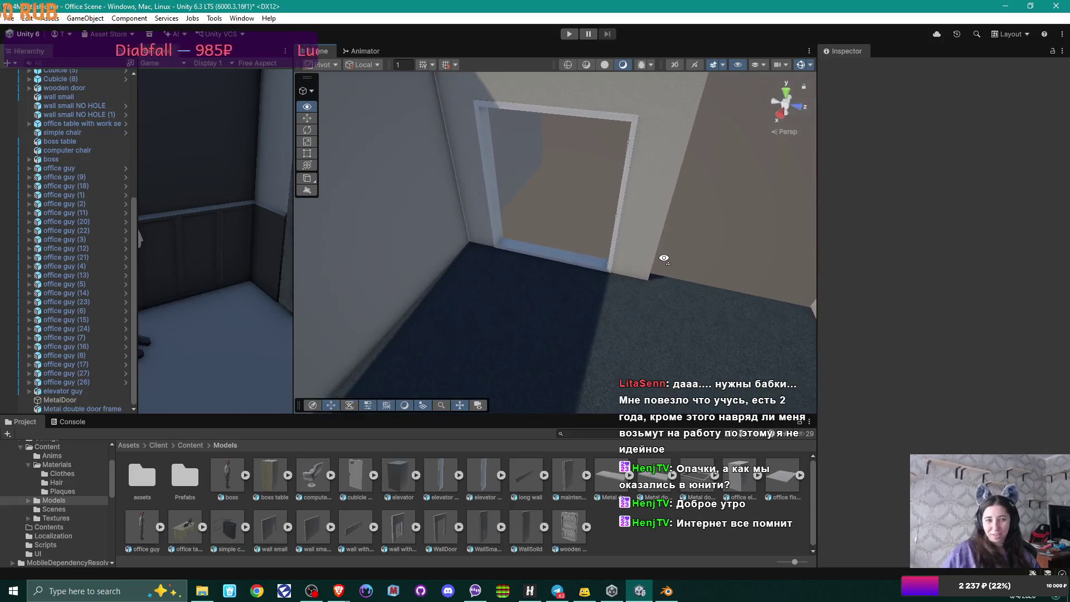
left_click(76, 408)
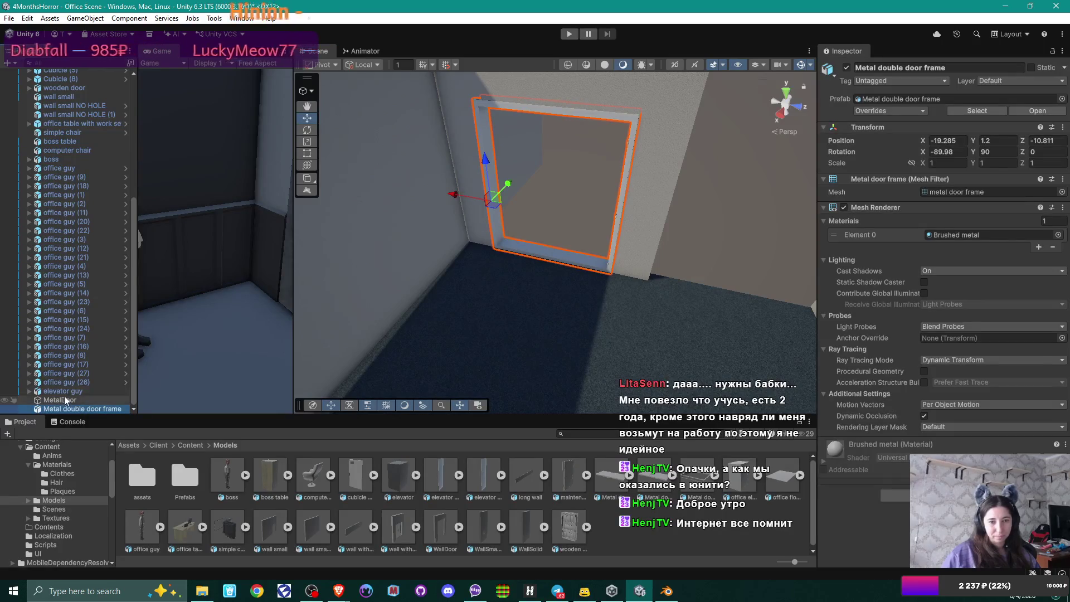
left_click(65, 399)
mouse_move(641, 251)
left_mouse_down()
mouse_move(733, 254)
mouse_move(609, 237)
mouse_move(636, 222)
left_mouse_up()
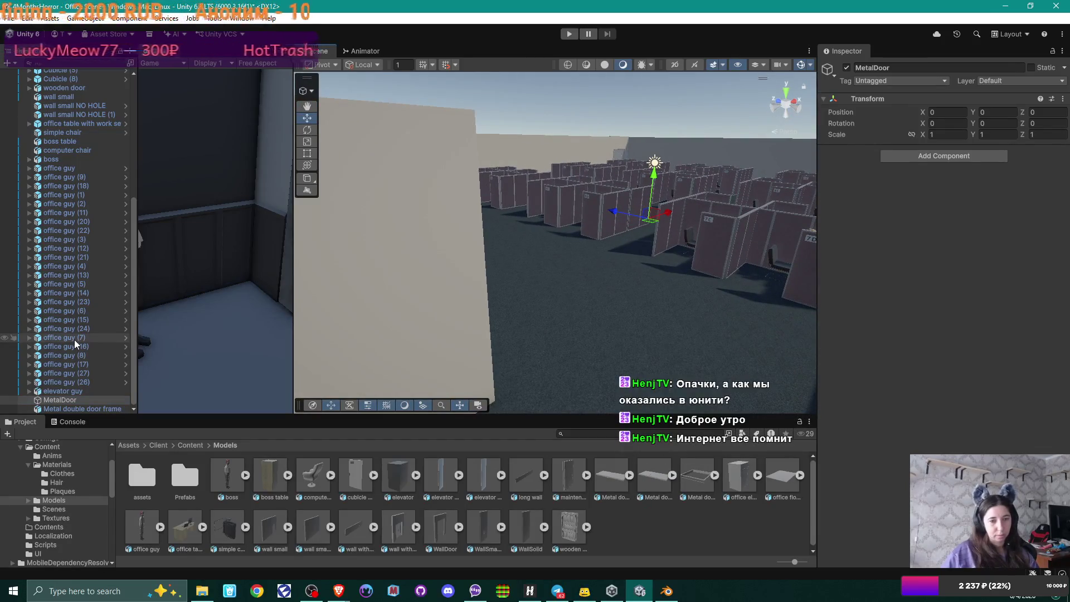
Step: Parent MetalDoor to the door frame and zero its position to 0, 0, 0
left_click(65, 399)
left_click_drag(65, 407, 66, 407)
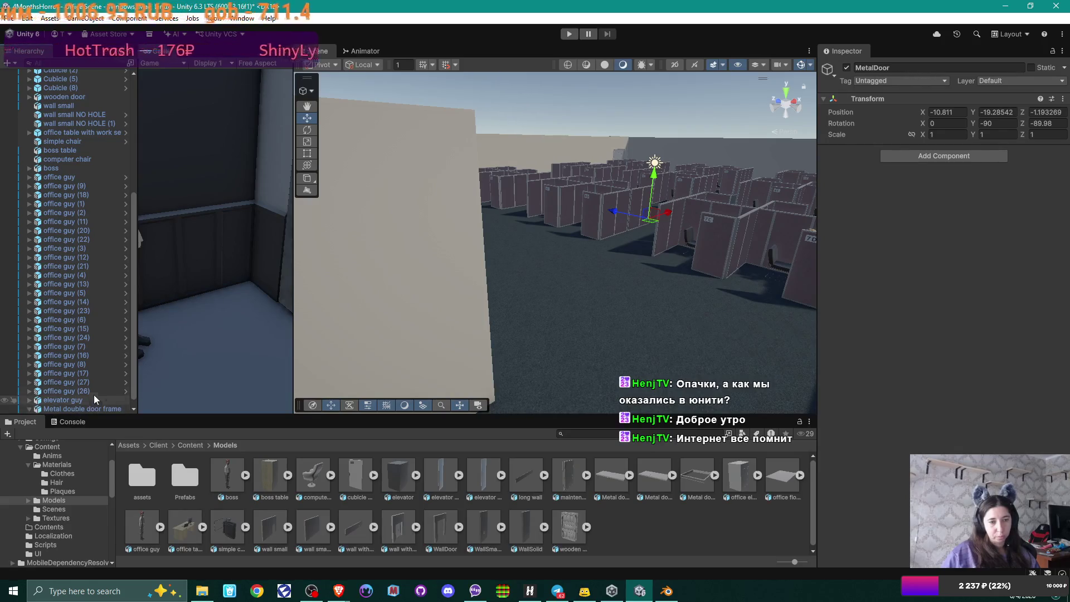
left_click(949, 113)
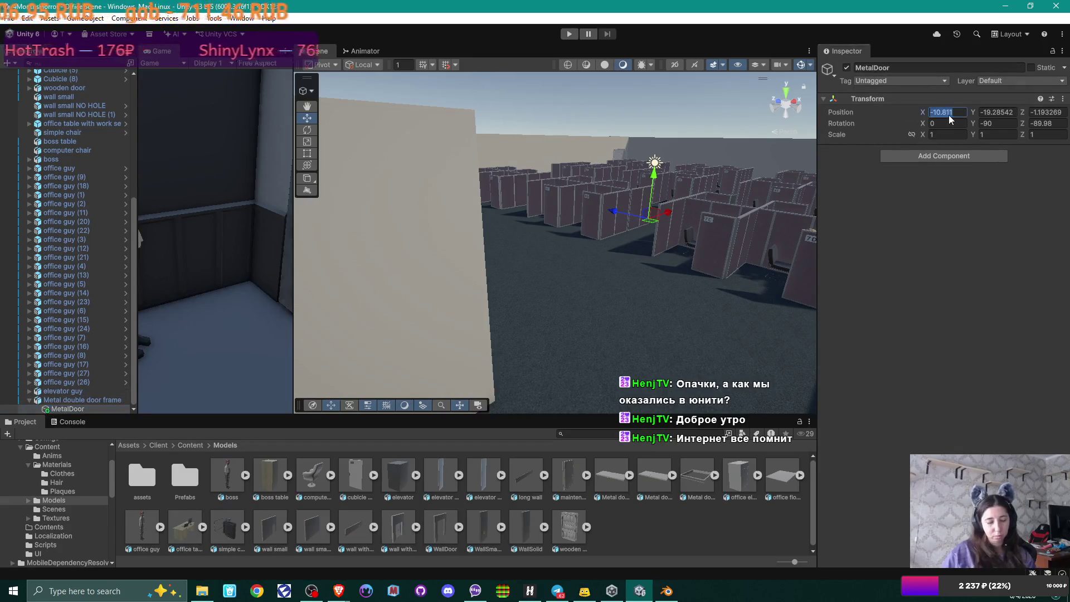
type("0")
key("Tab")
type("0")
key("Tab")
type("0")
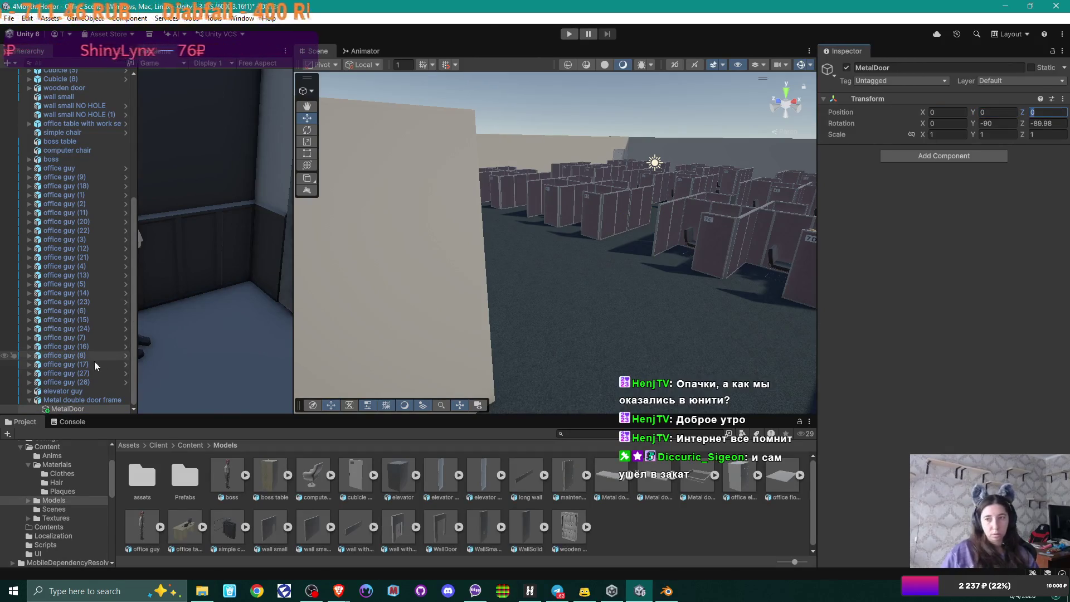
Step: Unparent MetalDoor and make Metal double door frame its child
left_click_drag(70, 412, 72, 398)
key("f")
mouse_move(411, 305)
left_mouse_down()
mouse_move(290, 308)
mouse_move(380, 311)
left_mouse_up()
left_click_drag(78, 409, 78, 400)
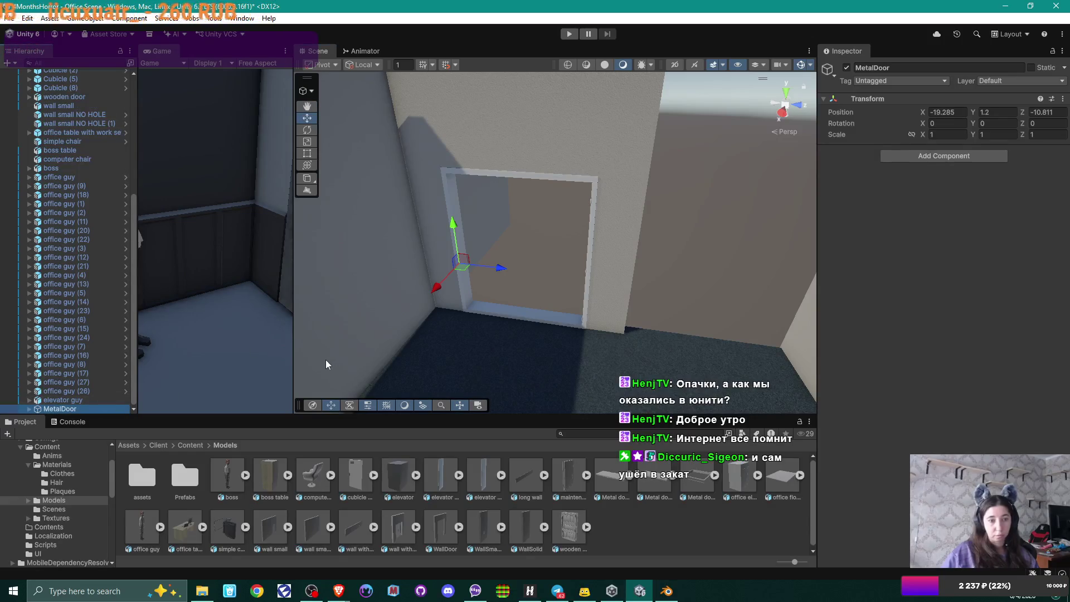
left_click(30, 408)
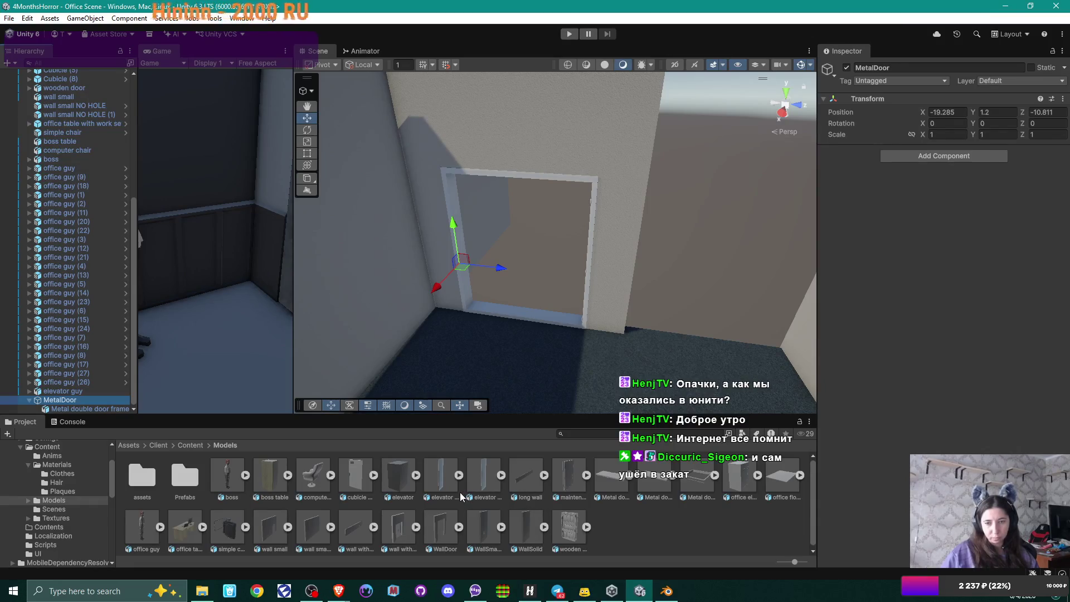
Step: Add Metal door left and Metal door right under MetalDoor, zeroing the left door's position
mouse_move(608, 477)
left_mouse_down()
mouse_move(182, 450)
mouse_move(65, 400)
left_mouse_up()
mouse_move(645, 478)
left_mouse_down()
mouse_move(182, 450)
mouse_move(66, 390)
left_mouse_up()
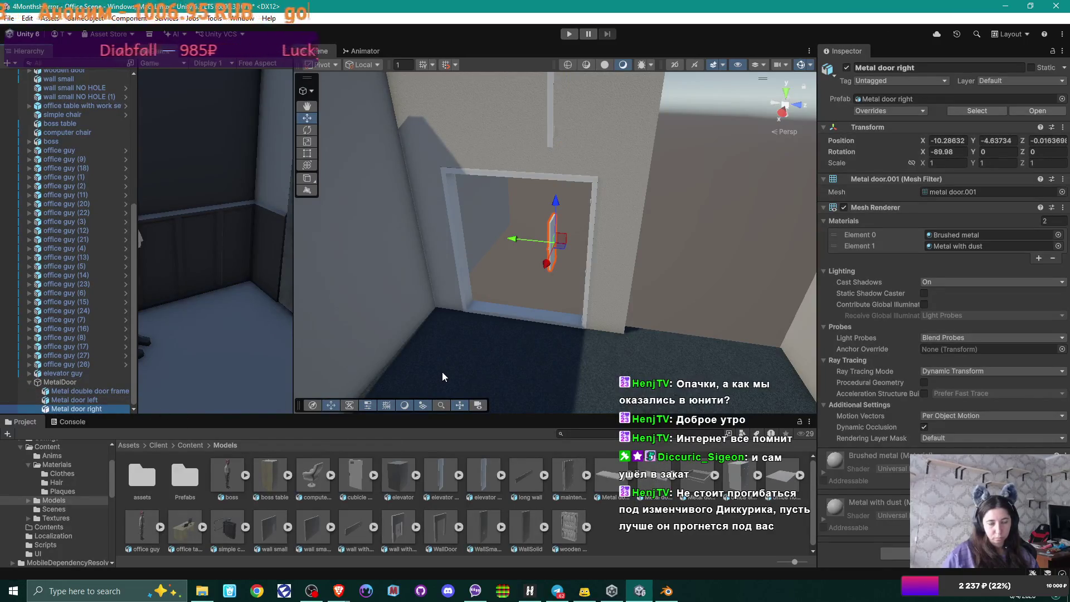
left_click(76, 400)
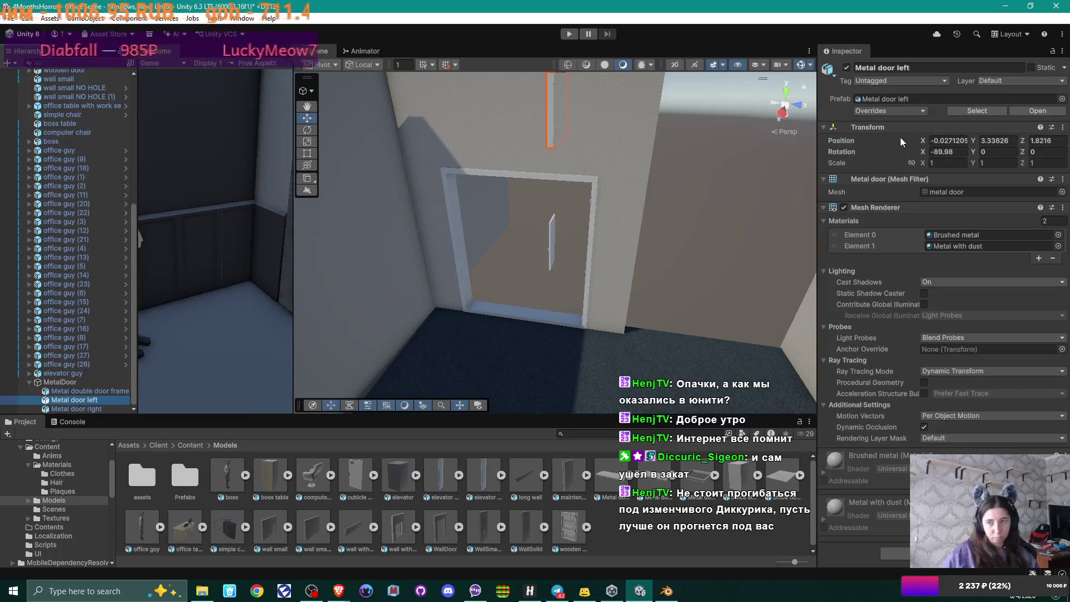
left_click(959, 139)
type("0")
key("Tab")
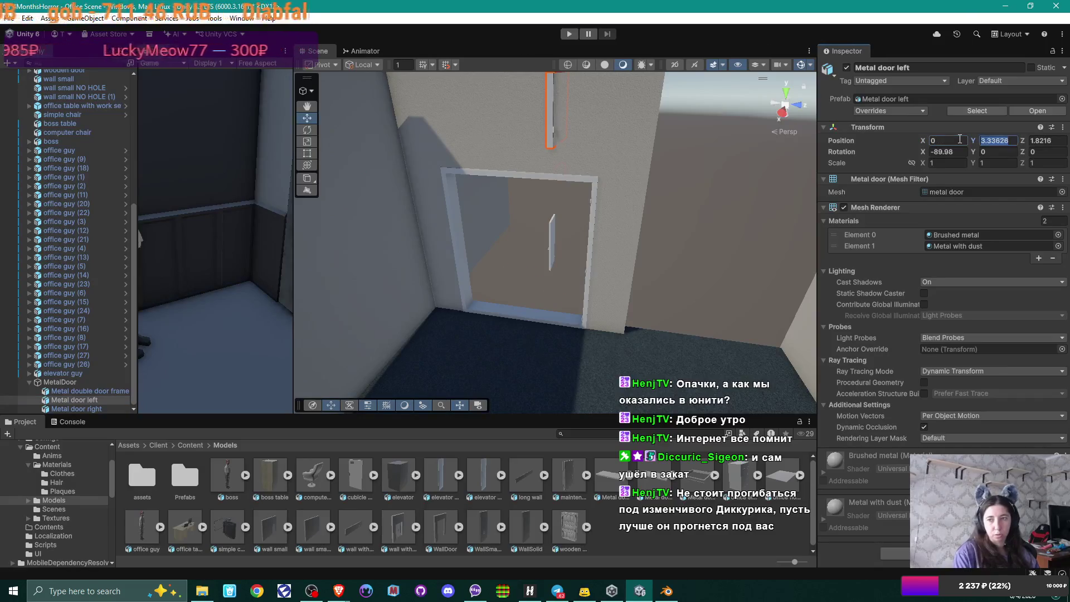
type("0")
key("Tab")
type("0")
key("Return")
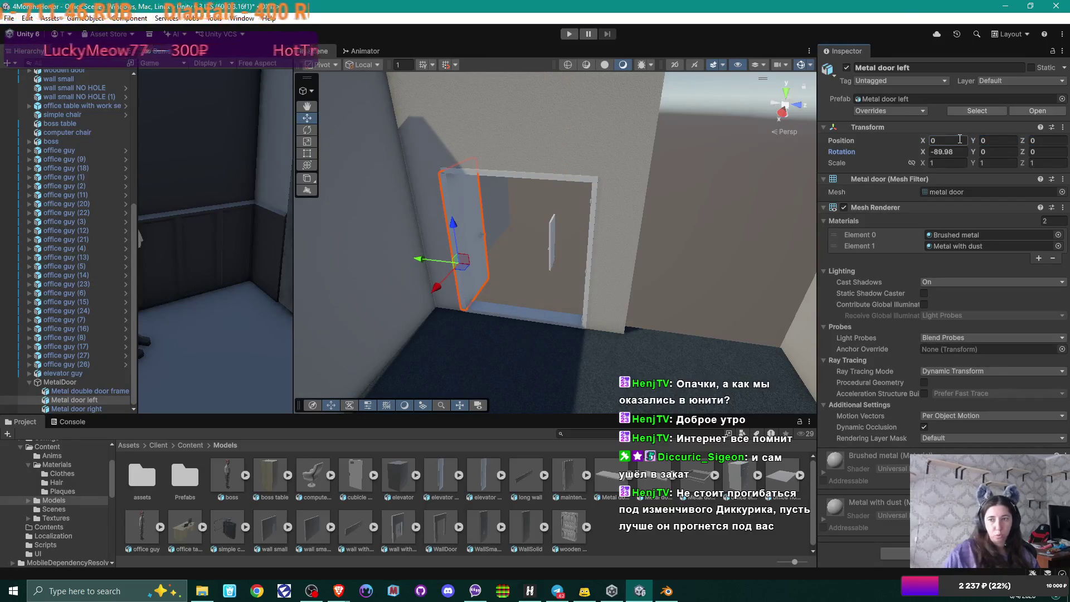
Step: Reset Metal door right's position to 0, 0, 0
left_click(82, 408)
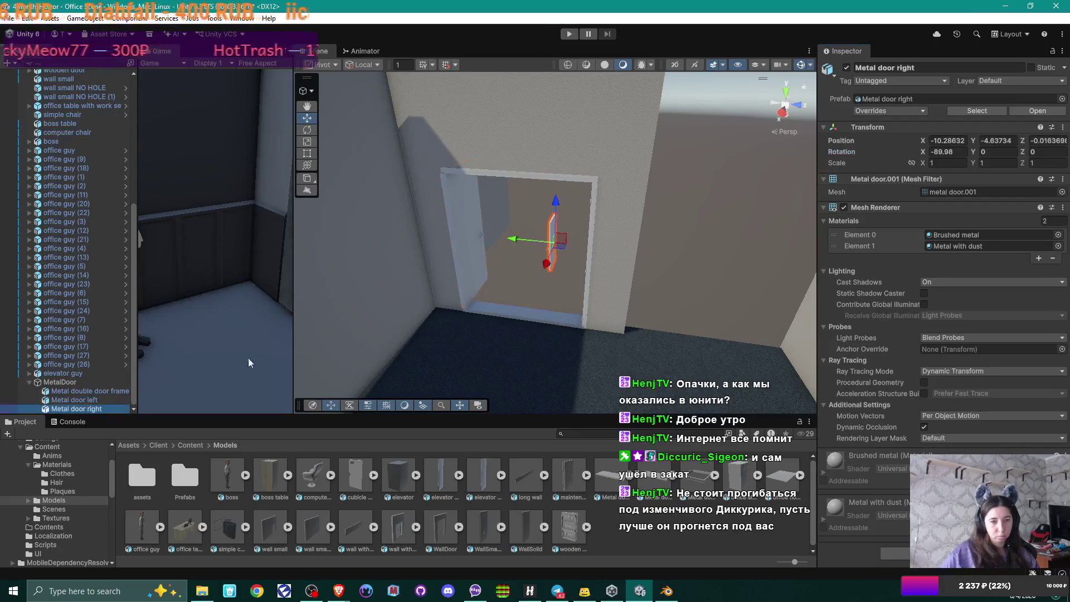
left_click(939, 140)
type("0")
key("Tab")
type("0")
key("Tab")
type("0")
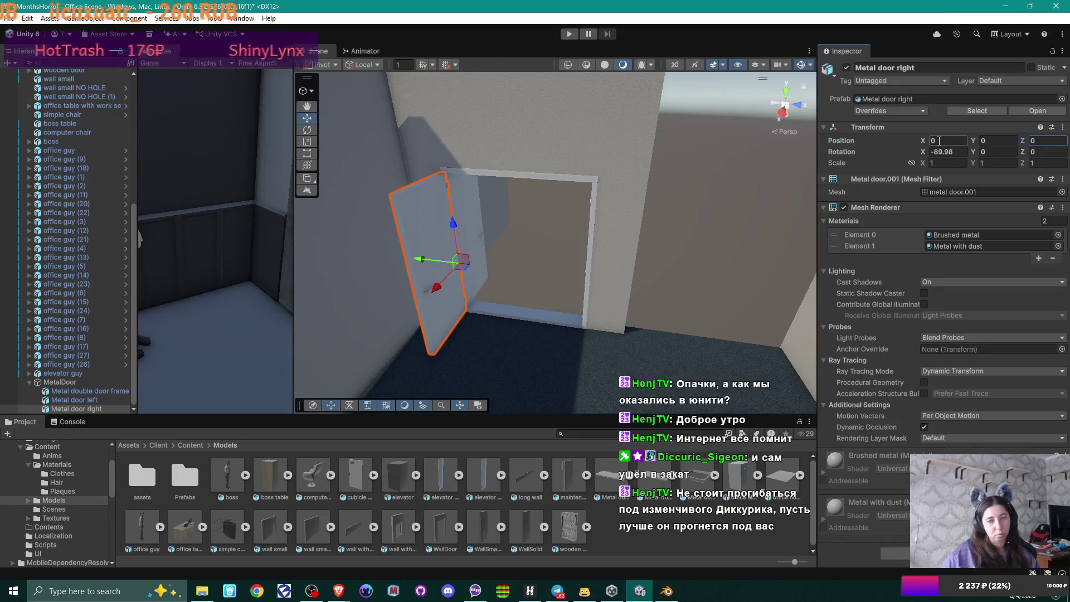
left_click_drag(541, 242, 501, 261)
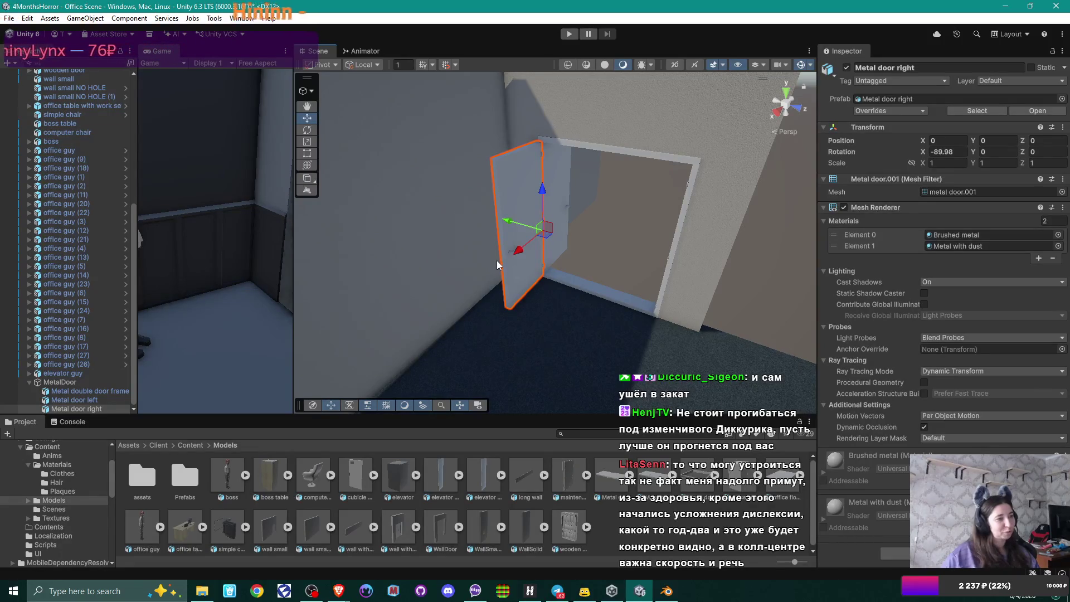
mouse_move(497, 259)
left_mouse_down()
mouse_move(458, 241)
mouse_move(439, 258)
left_mouse_up()
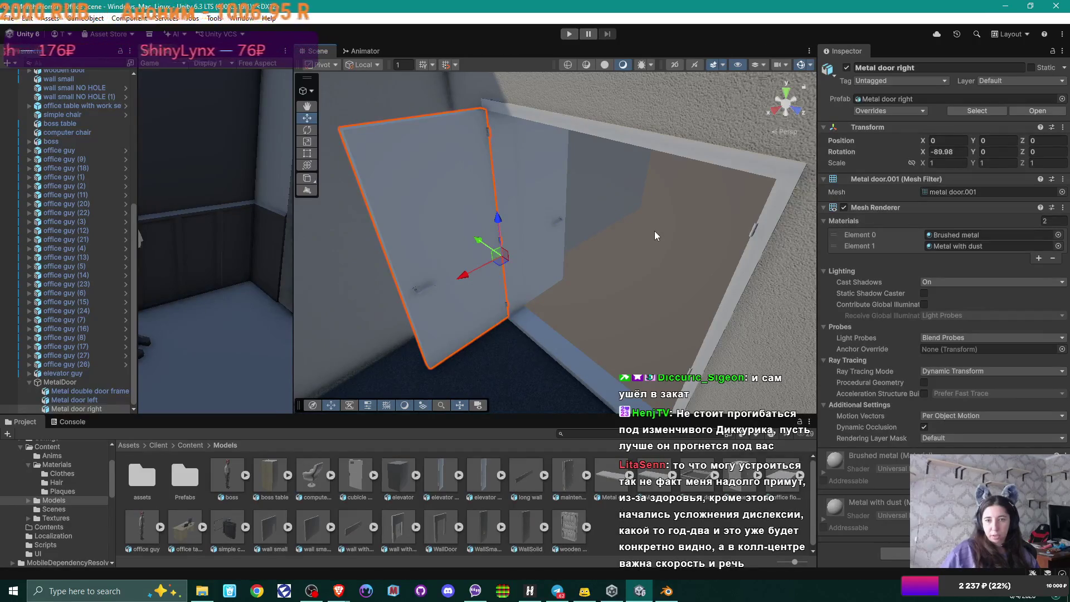
Step: Set Metal door left's Rotation Y to 90
left_click(82, 399)
left_click(995, 151)
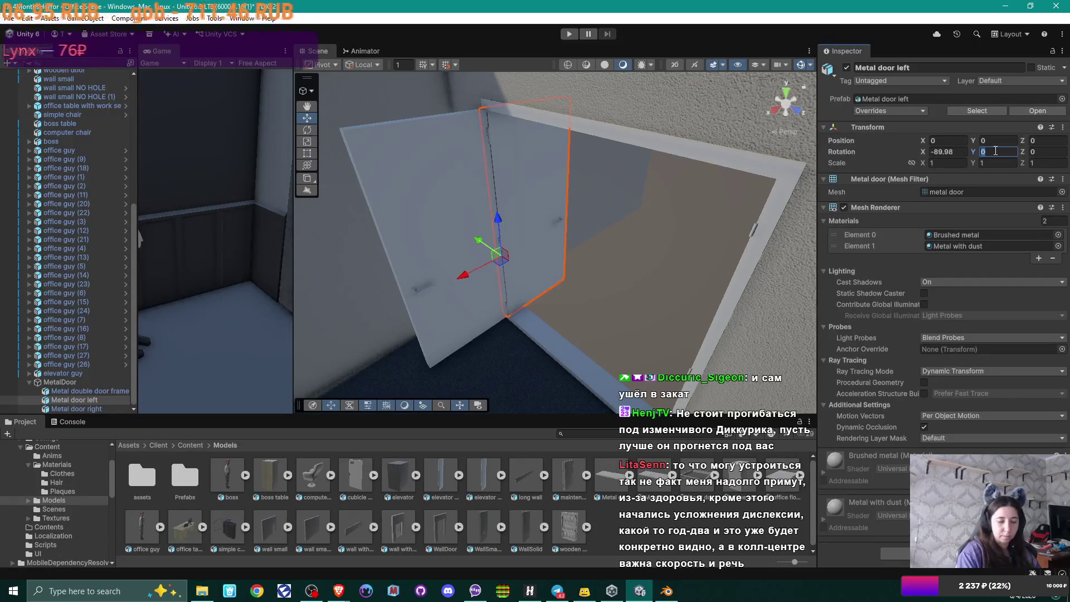
type("90")
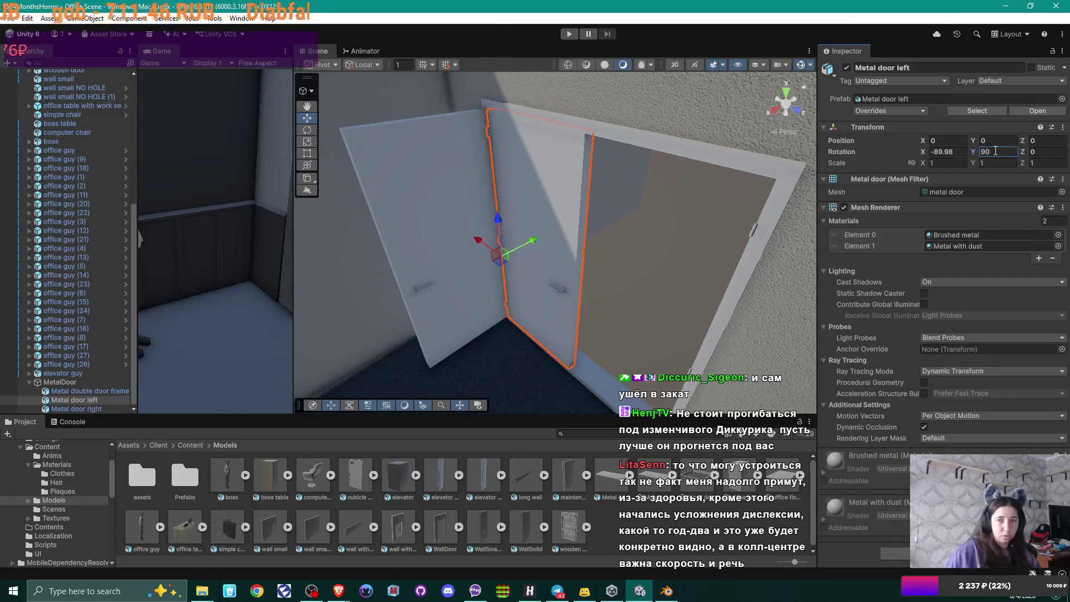
left_click_drag(557, 223, 654, 237)
Step: Rotate Metal door right 90 on Y and slide it along the wall beside the left door
left_click(72, 409)
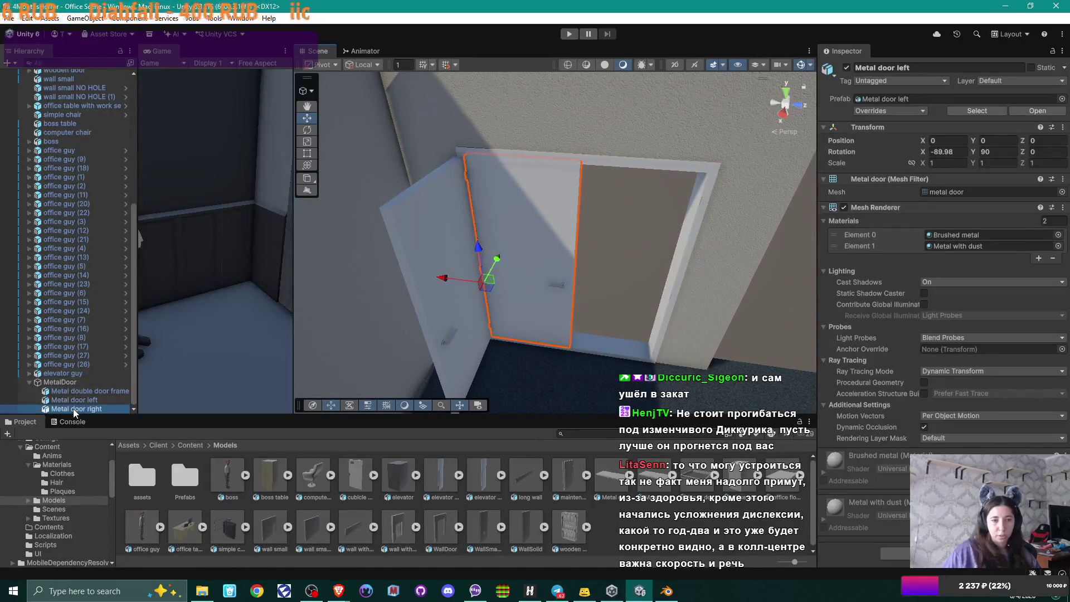
left_click(990, 152)
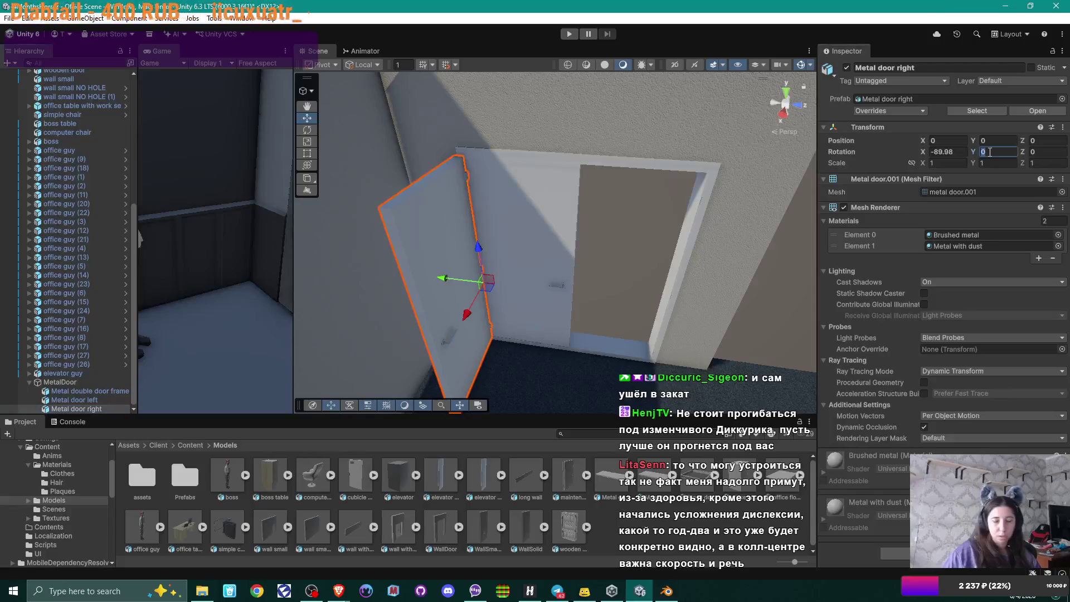
type("90")
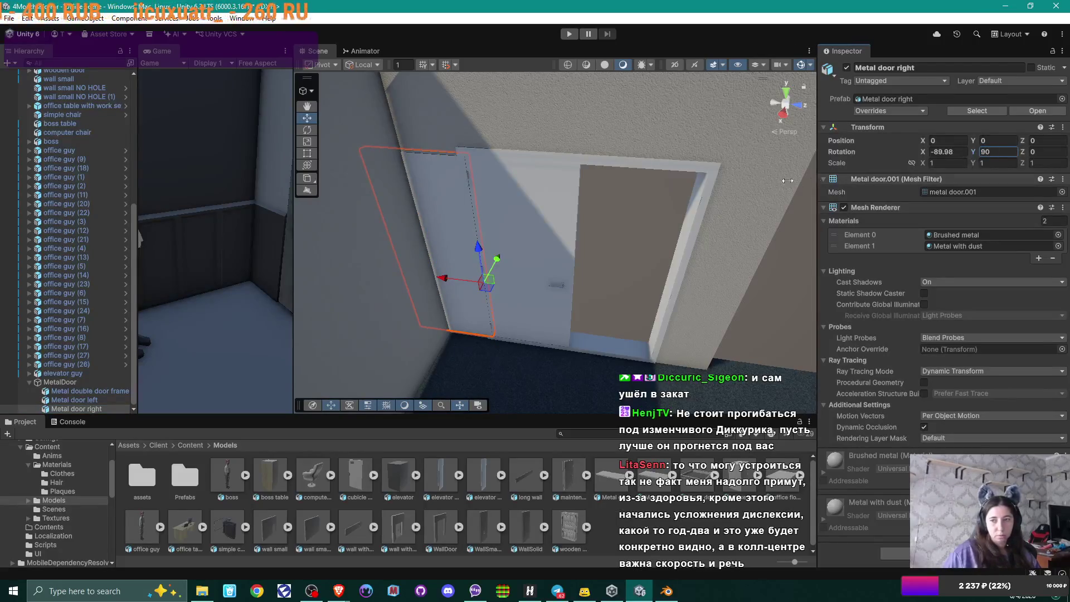
mouse_move(452, 281)
left_mouse_down()
mouse_move(675, 275)
mouse_move(617, 206)
mouse_move(627, 205)
left_mouse_up()
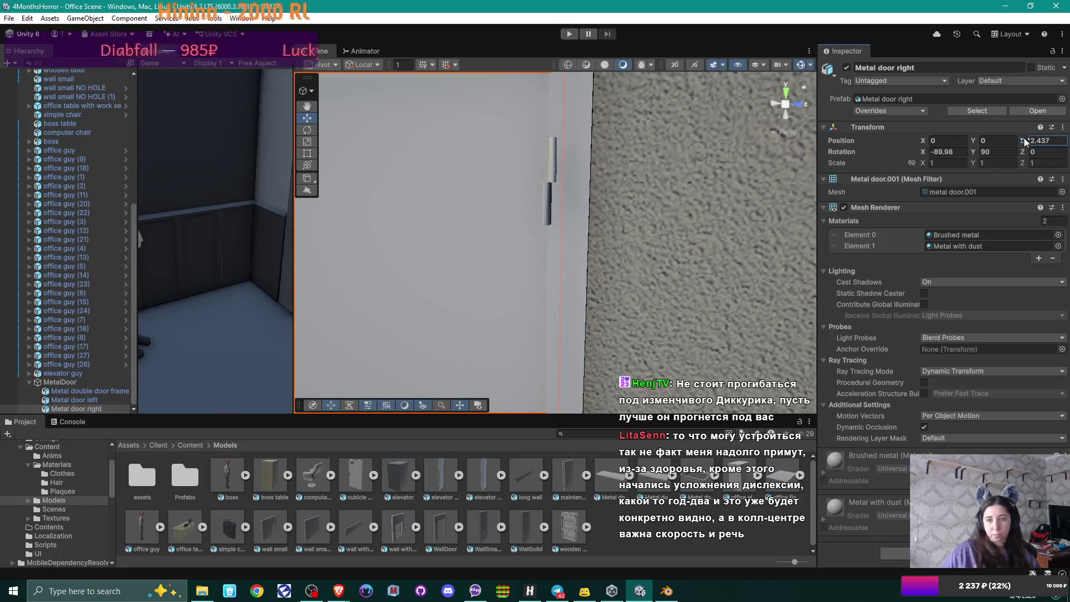
Step: Adjust Metal door right's Position Z from 2.41 to 2.42, then 2.425
left_click_drag(1024, 143, 1022, 141)
left_click(1054, 140)
left_click(1046, 140)
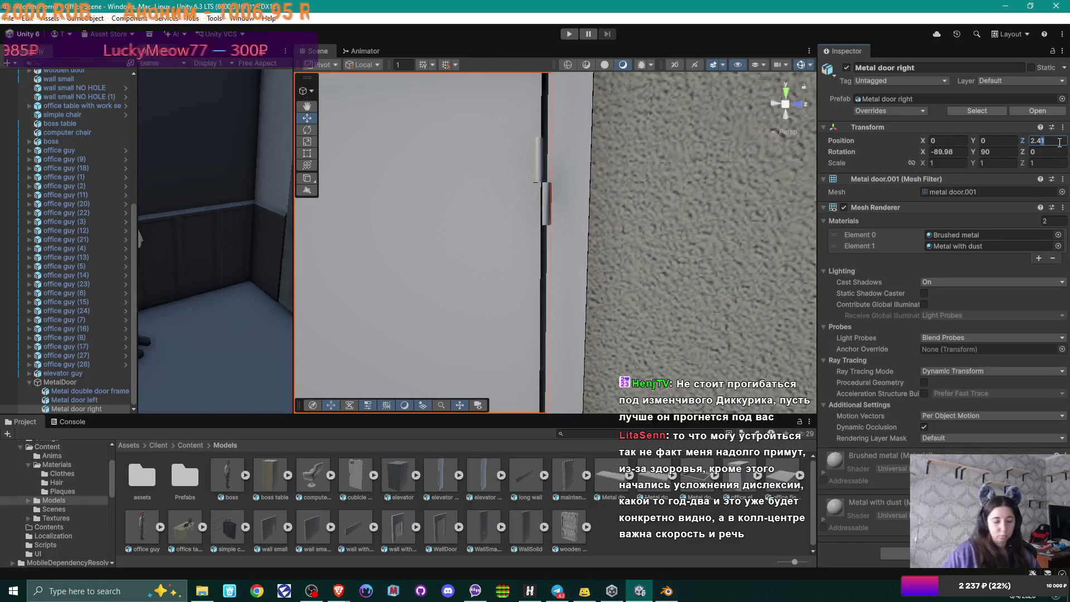
key("BackSpace")
type("2")
key("Return")
left_click(1057, 140)
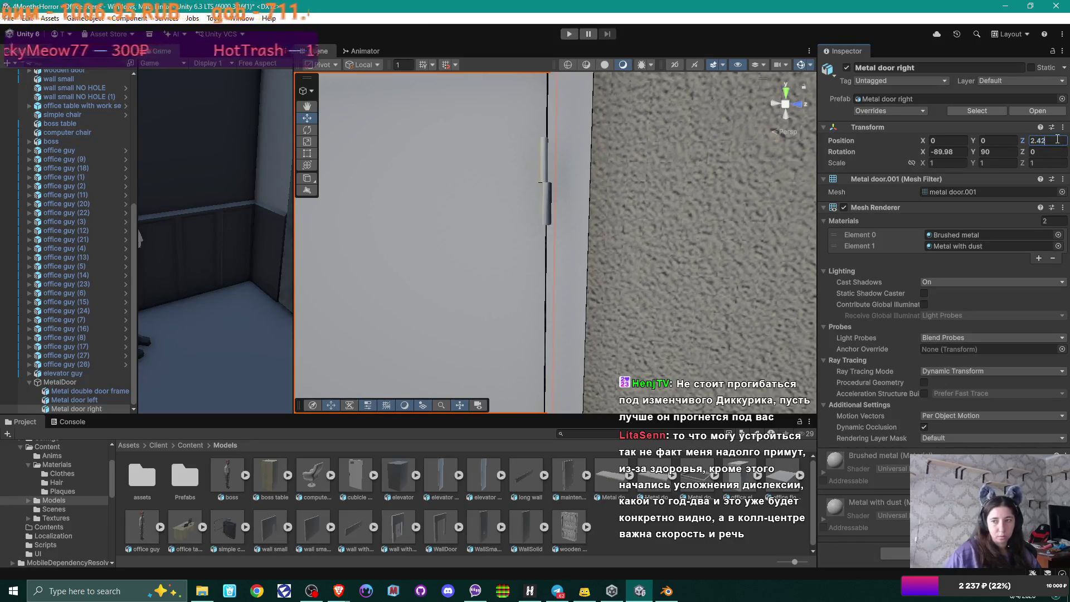
type("5")
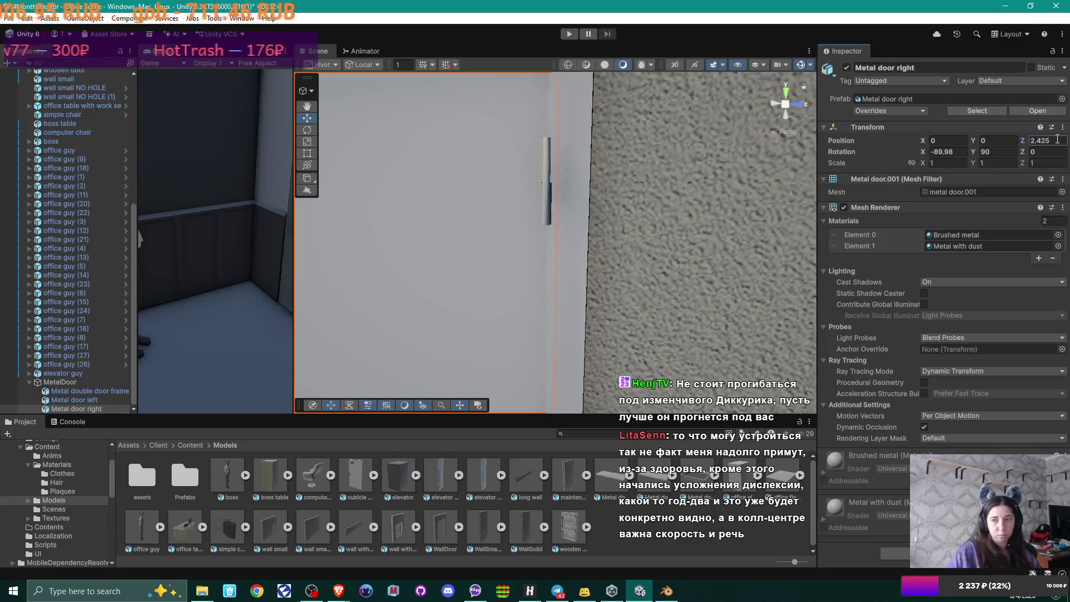
key("Return")
Step: Refine the right door's Position Z to 2.4245 and check the fit
mouse_move(613, 223)
left_mouse_down()
mouse_move(625, 184)
mouse_move(669, 136)
mouse_move(664, 74)
mouse_move(749, 120)
left_mouse_up()
left_click(1047, 141)
left_click_drag(1047, 140, 1059, 146)
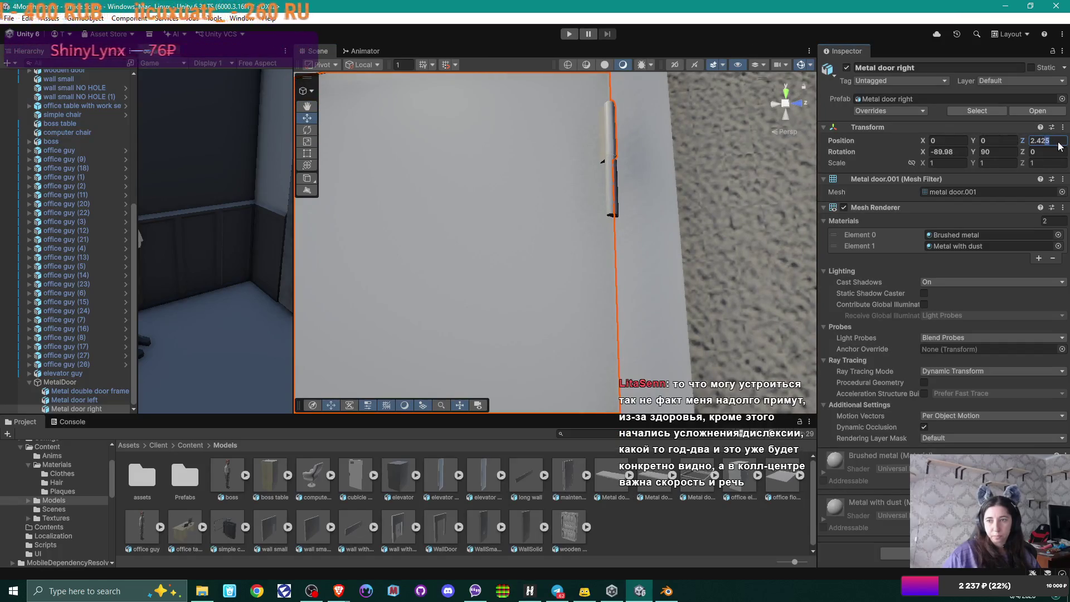
type("45")
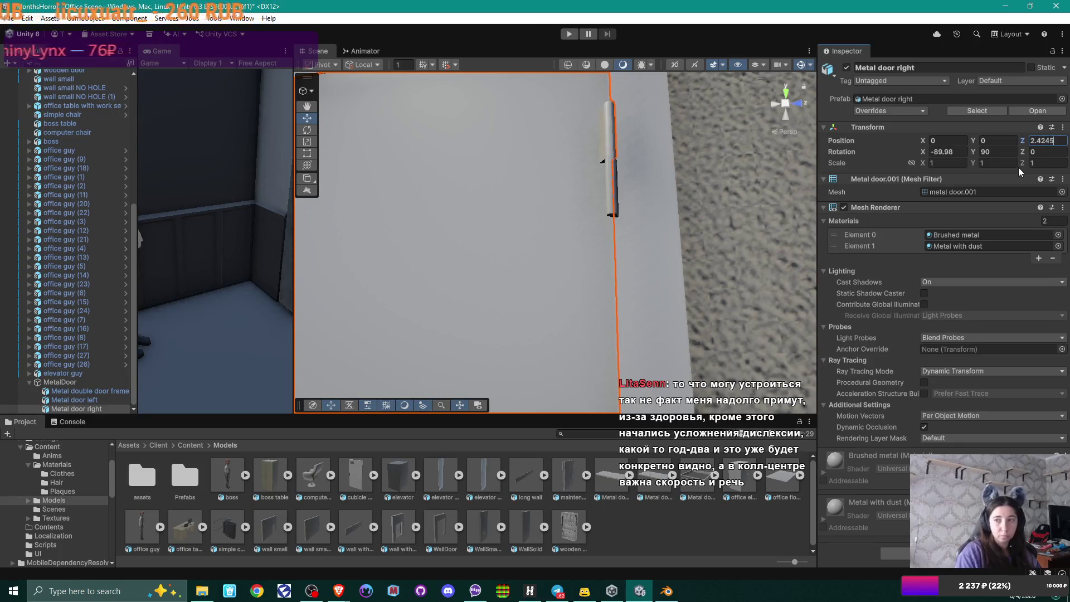
mouse_move(687, 170)
left_mouse_down()
mouse_move(593, 202)
mouse_move(528, 249)
mouse_move(636, 308)
mouse_move(645, 290)
left_mouse_up()
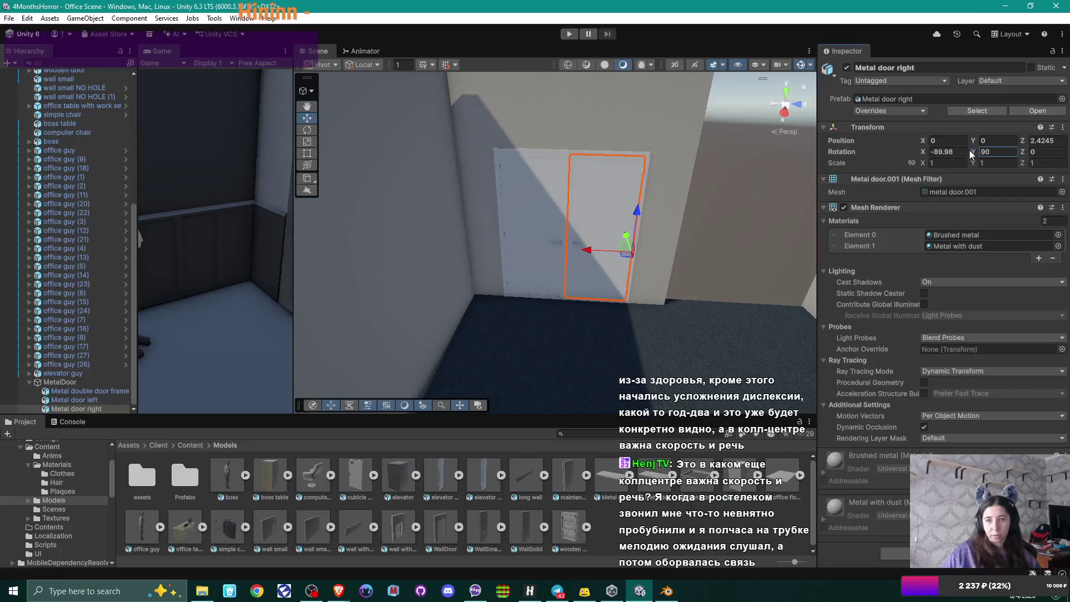
Step: Set Rotation Y to 90 on Metal door right and then Metal door left
mouse_move(964, 151)
left_mouse_down()
mouse_move(355, 192)
mouse_move(981, 159)
left_mouse_up()
type("90")
key("Return")
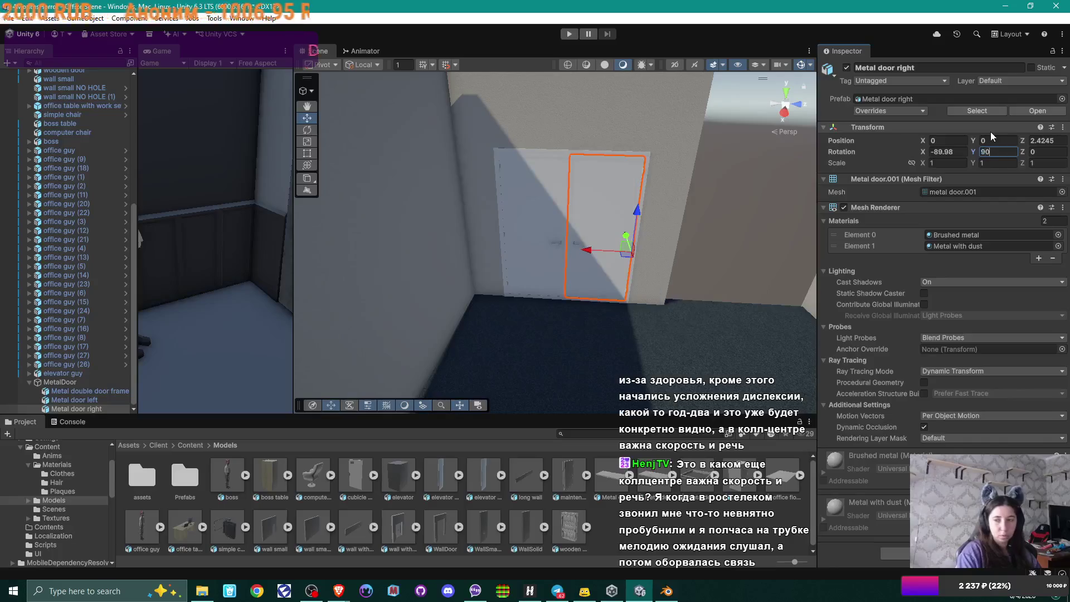
left_click(524, 185)
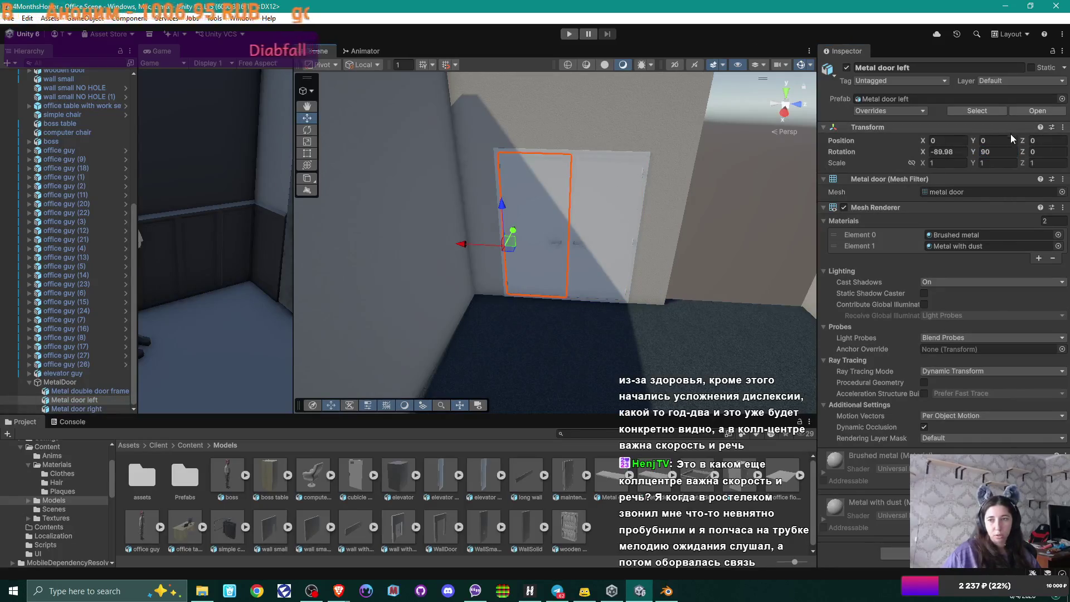
mouse_move(974, 157)
left_mouse_down()
mouse_move(1059, 156)
mouse_move(19, 154)
mouse_move(1063, 151)
left_mouse_up()
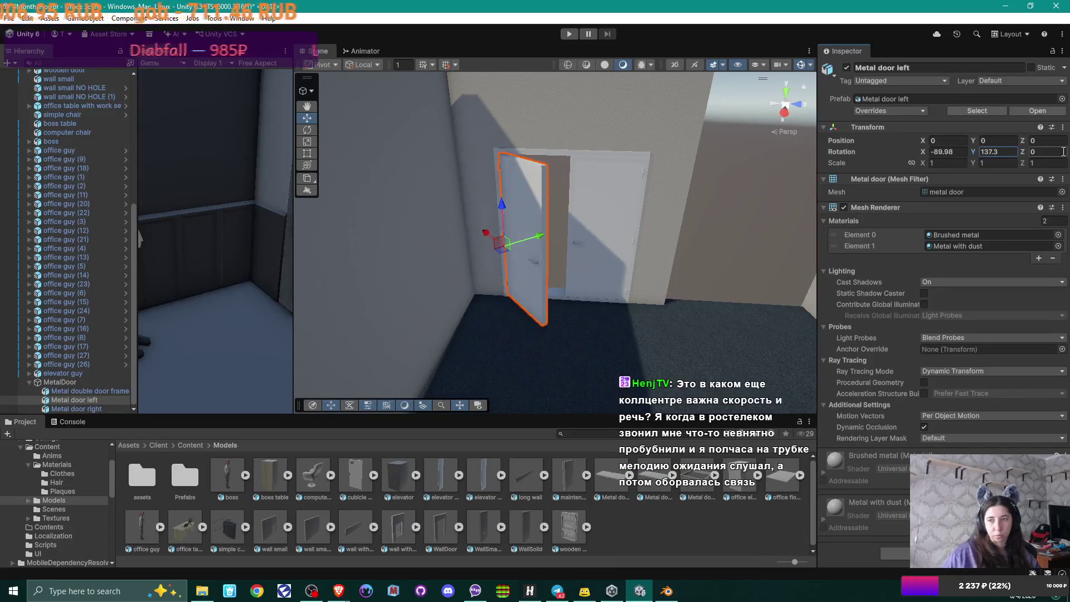
type("0")
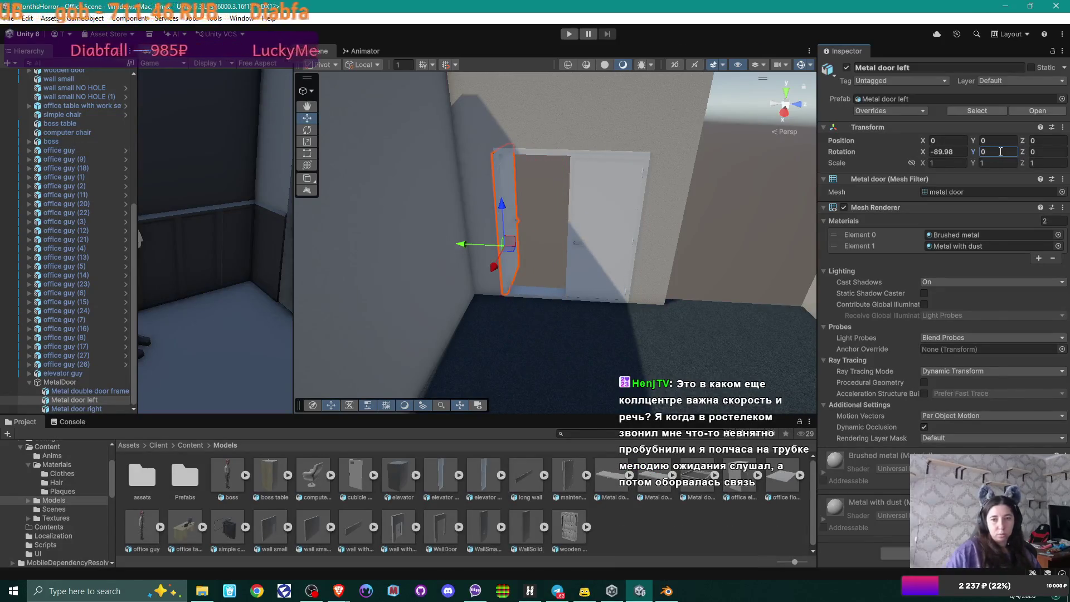
type("90")
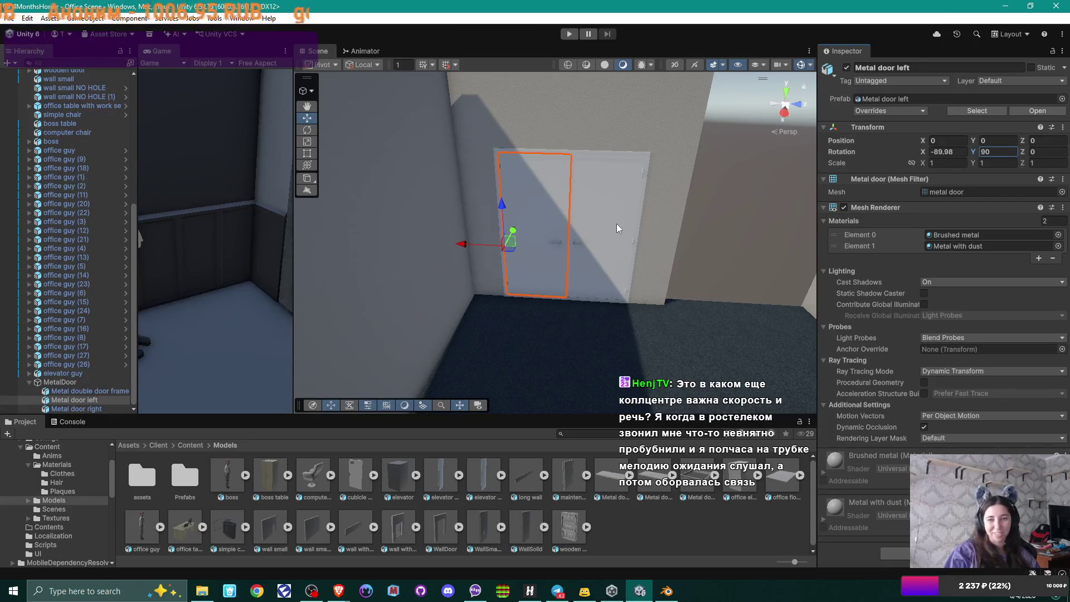
mouse_move(560, 229)
left_mouse_down()
mouse_move(593, 226)
mouse_move(498, 252)
mouse_move(611, 232)
mouse_move(653, 170)
mouse_move(626, 285)
mouse_move(502, 268)
mouse_move(505, 350)
mouse_move(529, 335)
mouse_move(561, 262)
mouse_move(558, 312)
mouse_move(548, 305)
mouse_move(720, 278)
mouse_move(733, 259)
mouse_move(322, 273)
mouse_move(423, 271)
mouse_move(604, 394)
mouse_move(509, 269)
mouse_move(390, 268)
mouse_move(502, 245)
mouse_move(659, 239)
mouse_move(346, 231)
mouse_move(402, 253)
left_mouse_up()
left_click(687, 230)
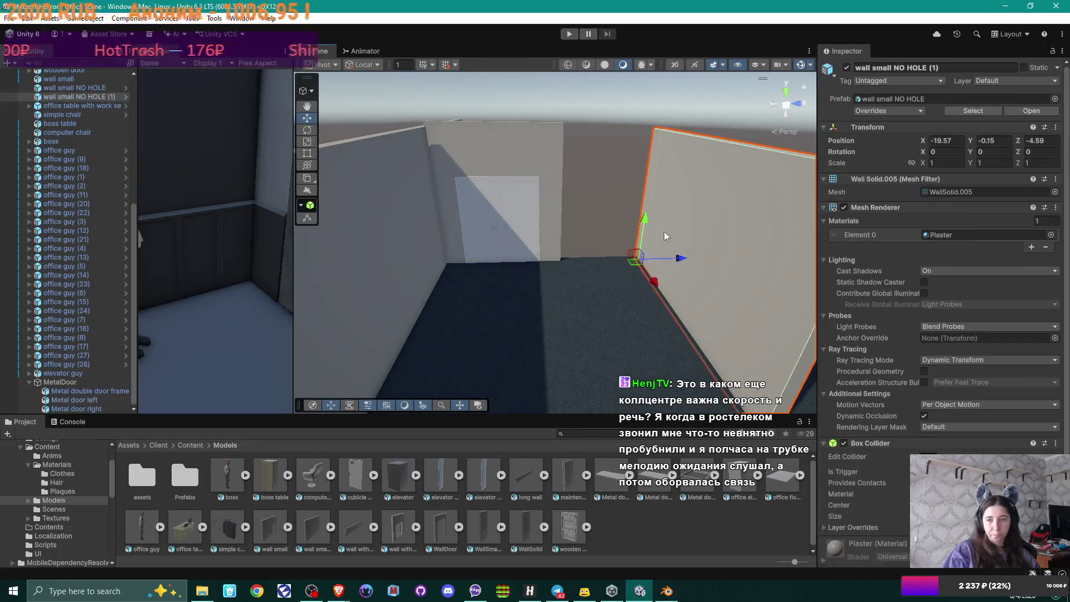
Step: Move wall small NO HOLE (1) back along Z to about -7.42 and check its placement
mouse_move(680, 260)
left_mouse_down()
mouse_move(600, 263)
mouse_move(613, 259)
mouse_move(566, 208)
mouse_move(606, 215)
mouse_move(494, 270)
mouse_move(420, 265)
mouse_move(480, 253)
mouse_move(424, 257)
mouse_move(375, 231)
mouse_move(540, 223)
mouse_move(410, 226)
mouse_move(515, 228)
mouse_move(42, 581)
left_mouse_up()
mouse_move(515, 166)
left_mouse_down()
mouse_move(574, 181)
mouse_move(590, 162)
mouse_move(798, 134)
left_mouse_up()
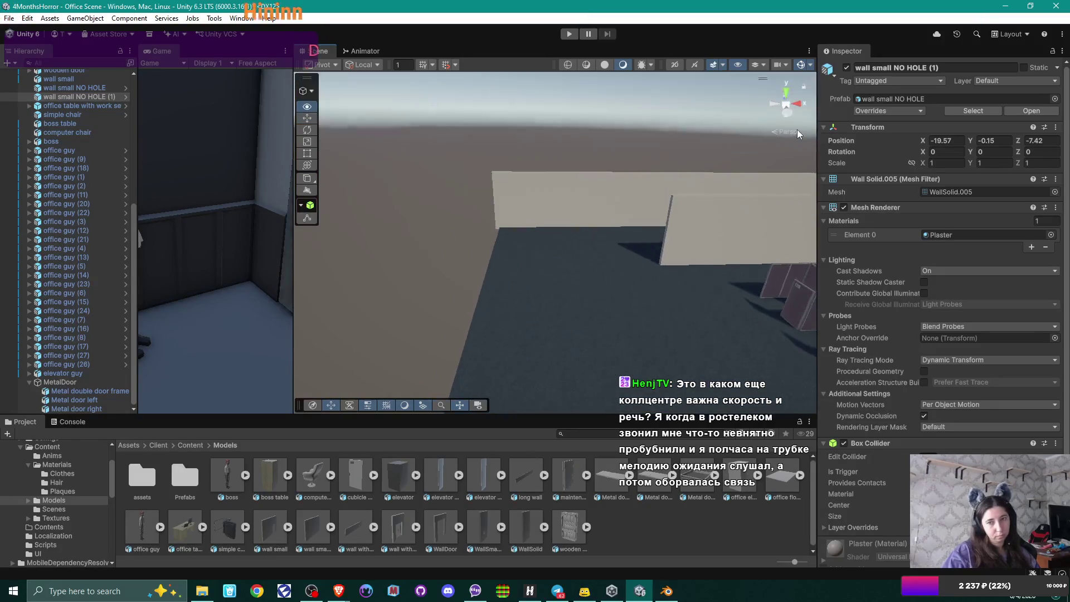
key("f")
left_click_drag(479, 195, 488, 194)
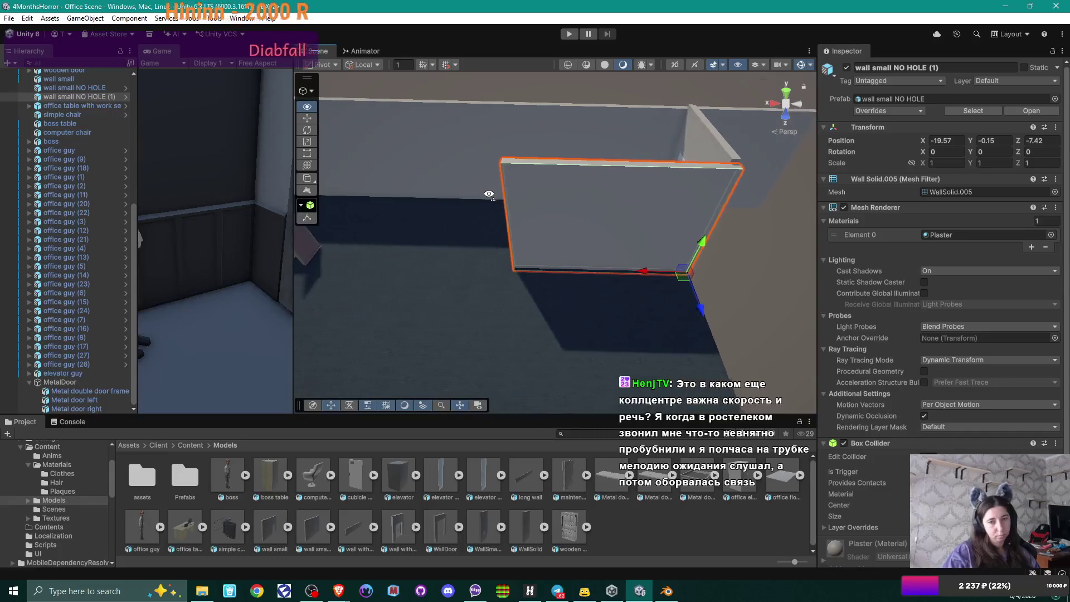
key("a")
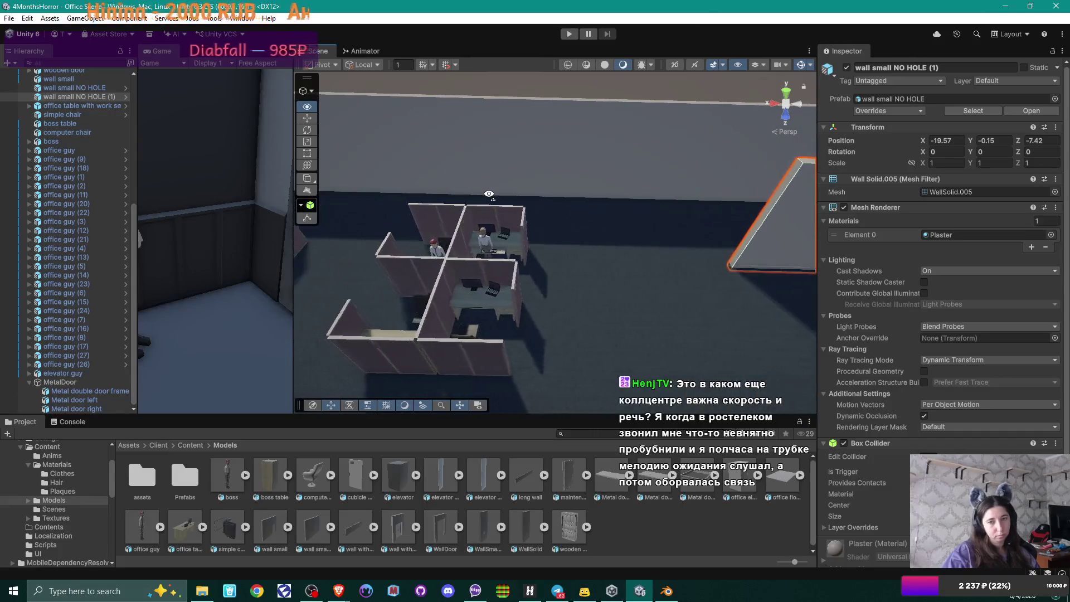
key("f")
left_click_drag(488, 194, 689, 154)
mouse_move(578, 231)
left_mouse_down()
mouse_move(587, 227)
mouse_move(518, 248)
mouse_move(643, 225)
mouse_move(609, 232)
mouse_move(726, 241)
left_mouse_up()
mouse_move(493, 244)
left_mouse_down()
mouse_move(688, 284)
mouse_move(461, 222)
mouse_move(595, 213)
mouse_move(477, 256)
mouse_move(457, 246)
left_mouse_up()
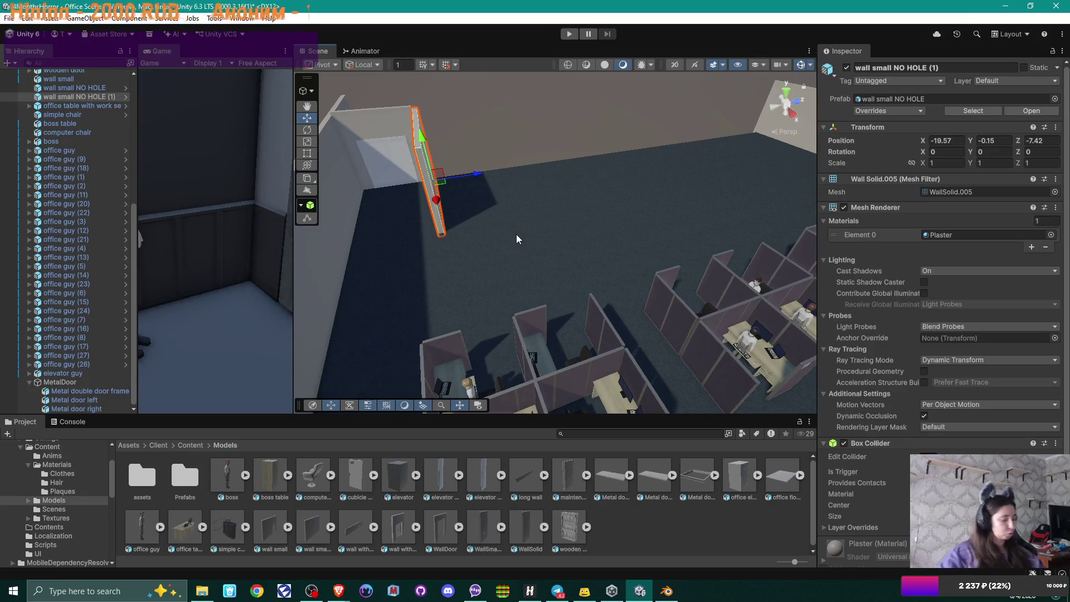
Step: Orbit over the office to review the cubicle rows enclosed by the walls
mouse_move(530, 239)
left_mouse_down()
mouse_move(644, 218)
mouse_move(1058, 597)
mouse_move(730, 142)
mouse_move(668, 263)
mouse_move(657, 172)
mouse_move(540, 202)
mouse_move(587, 222)
mouse_move(626, 210)
mouse_move(620, 204)
left_mouse_up()
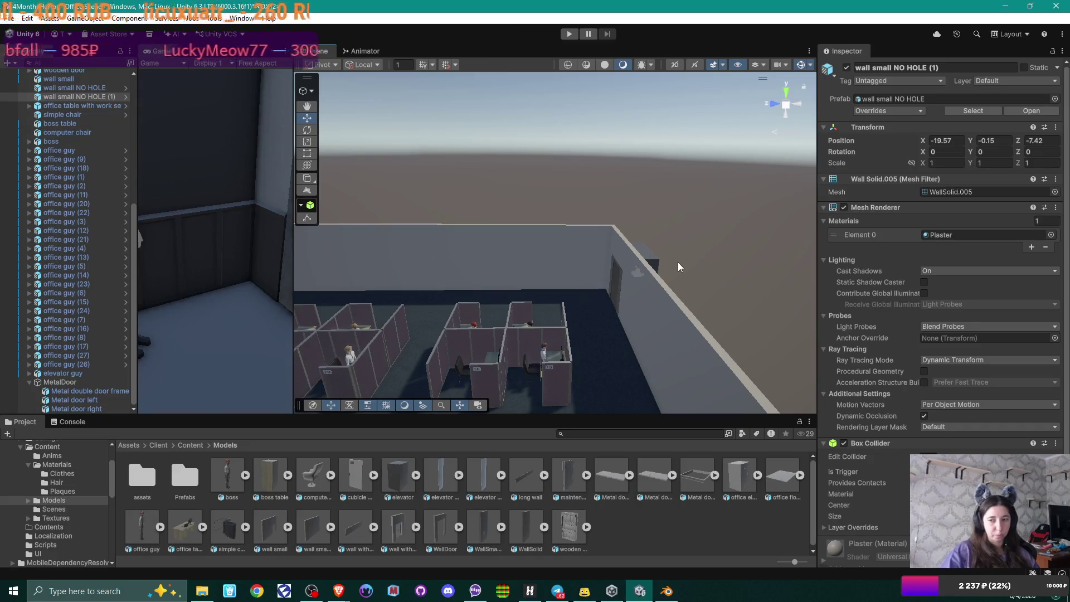
left_click_drag(642, 295, 631, 294)
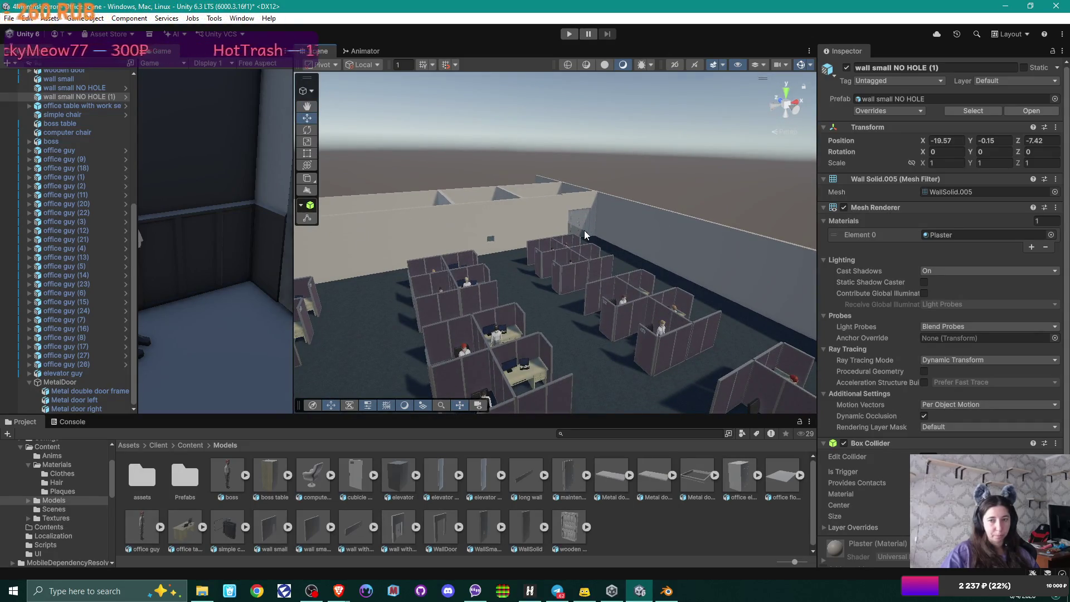
left_click_drag(630, 281, 720, 265)
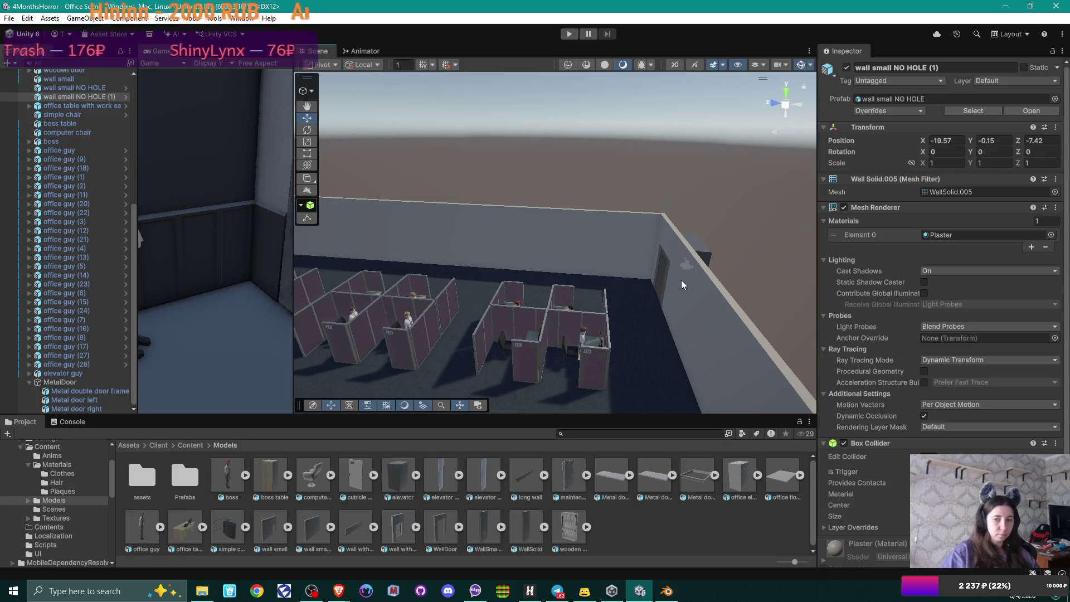
mouse_move(633, 321)
left_mouse_down()
mouse_move(638, 264)
mouse_move(509, 340)
mouse_move(434, 329)
mouse_move(710, 295)
mouse_move(484, 307)
mouse_move(508, 301)
left_mouse_up()
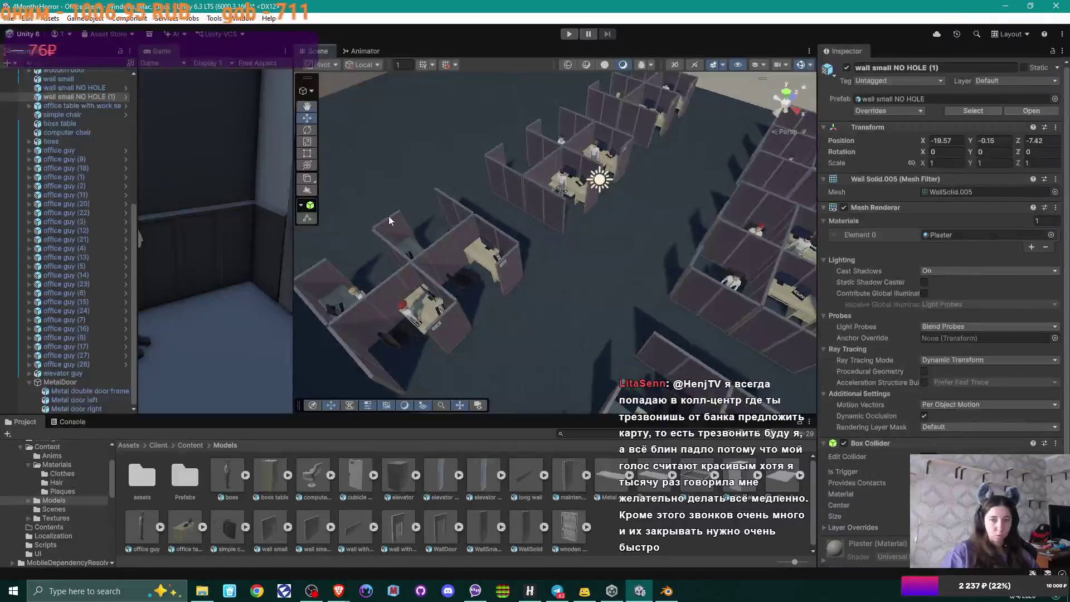
mouse_move(436, 229)
left_mouse_down()
mouse_move(495, 237)
mouse_move(568, 196)
mouse_move(562, 292)
mouse_move(557, 262)
mouse_move(459, 219)
left_mouse_up()
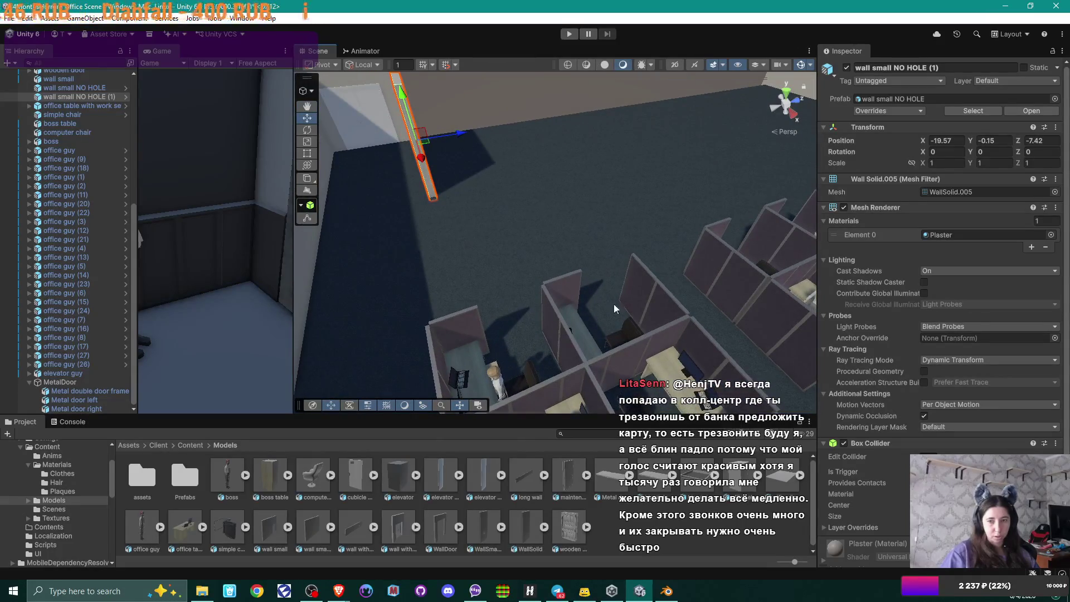
mouse_move(586, 299)
left_mouse_down()
mouse_move(516, 297)
mouse_move(607, 297)
mouse_move(641, 263)
left_mouse_up()
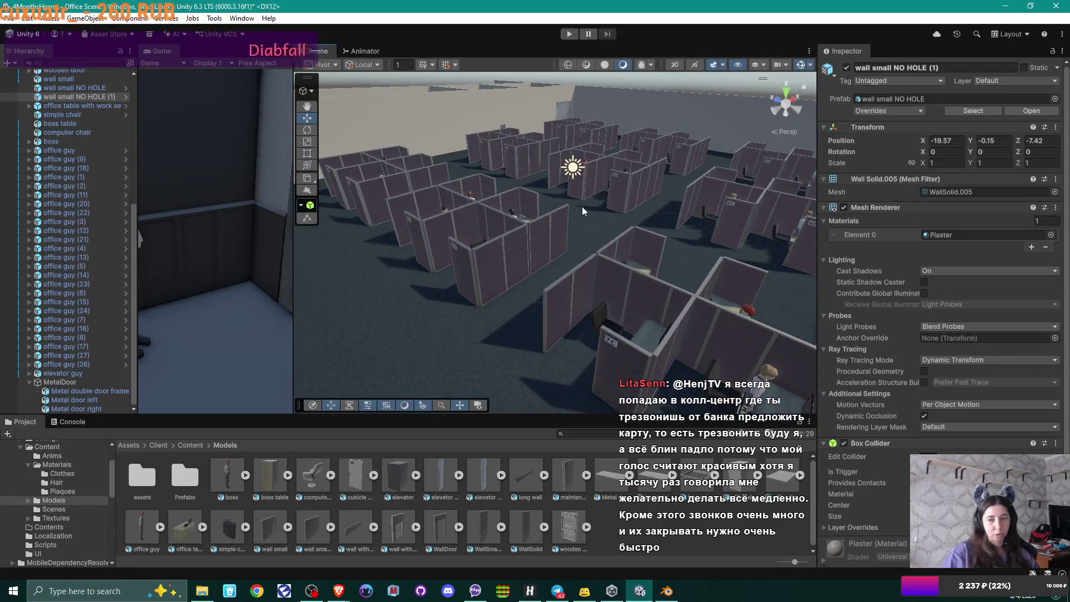
mouse_move(612, 246)
left_mouse_down()
mouse_move(611, 291)
mouse_move(603, 263)
mouse_move(509, 289)
mouse_move(594, 239)
mouse_move(595, 316)
mouse_move(670, 210)
mouse_move(645, 261)
mouse_move(648, 249)
mouse_move(573, 219)
mouse_move(575, 299)
left_mouse_up()
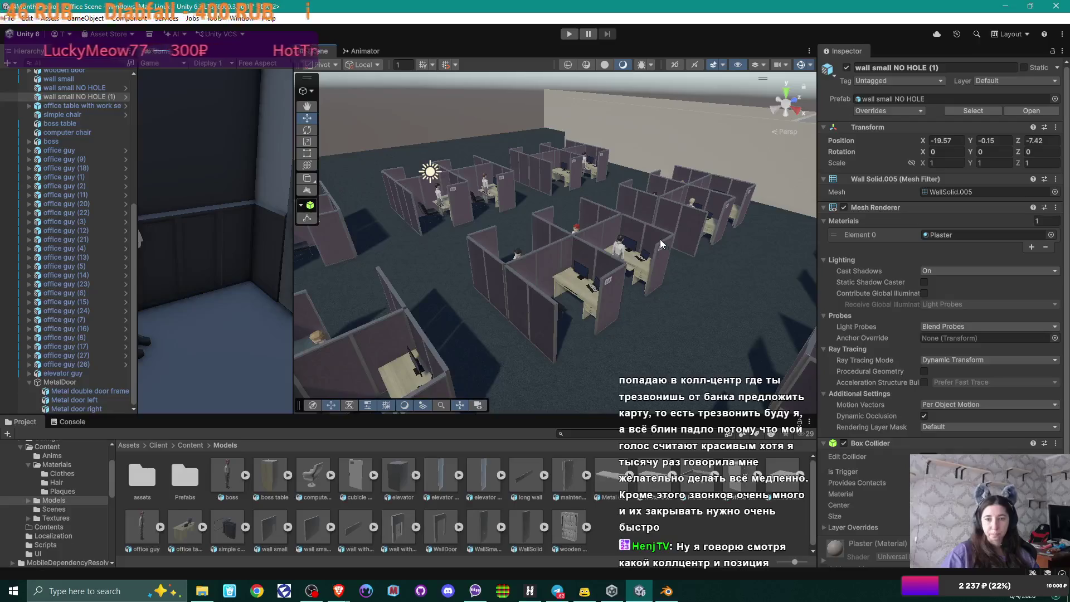
mouse_move(659, 233)
left_mouse_down()
mouse_move(597, 238)
mouse_move(618, 245)
left_mouse_up()
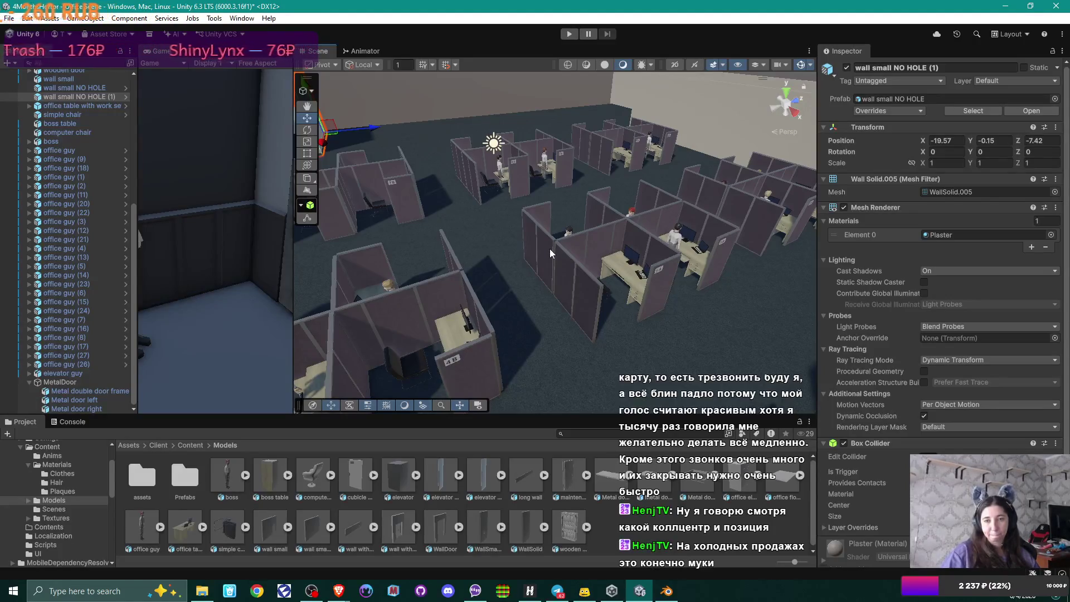
mouse_move(539, 260)
left_mouse_down()
mouse_move(490, 221)
mouse_move(671, 229)
mouse_move(635, 236)
left_mouse_up()
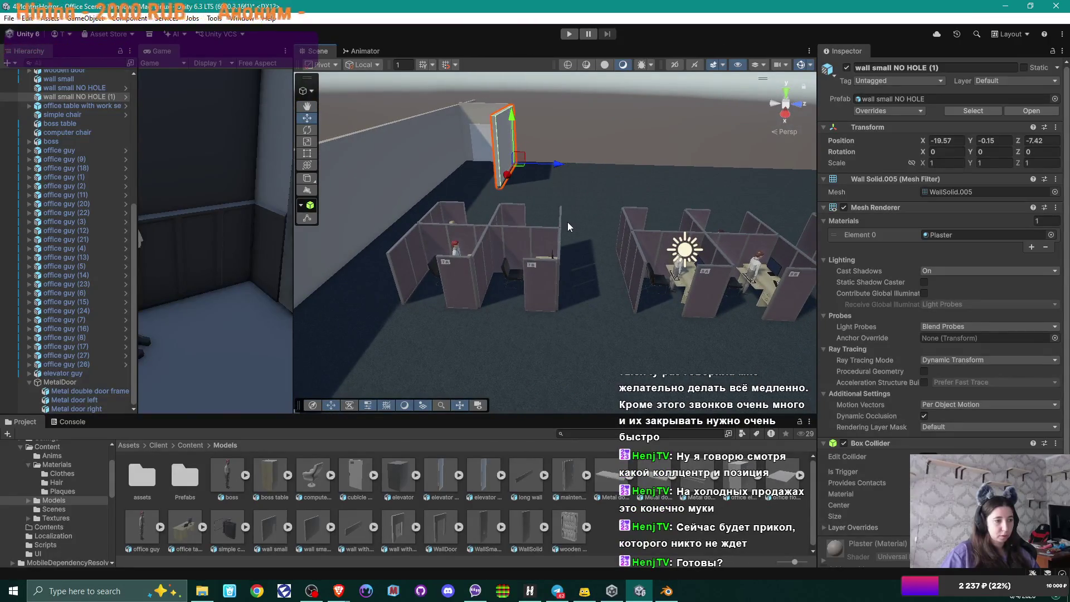
mouse_move(568, 226)
left_mouse_down()
mouse_move(560, 248)
mouse_move(597, 242)
mouse_move(576, 239)
left_mouse_up()
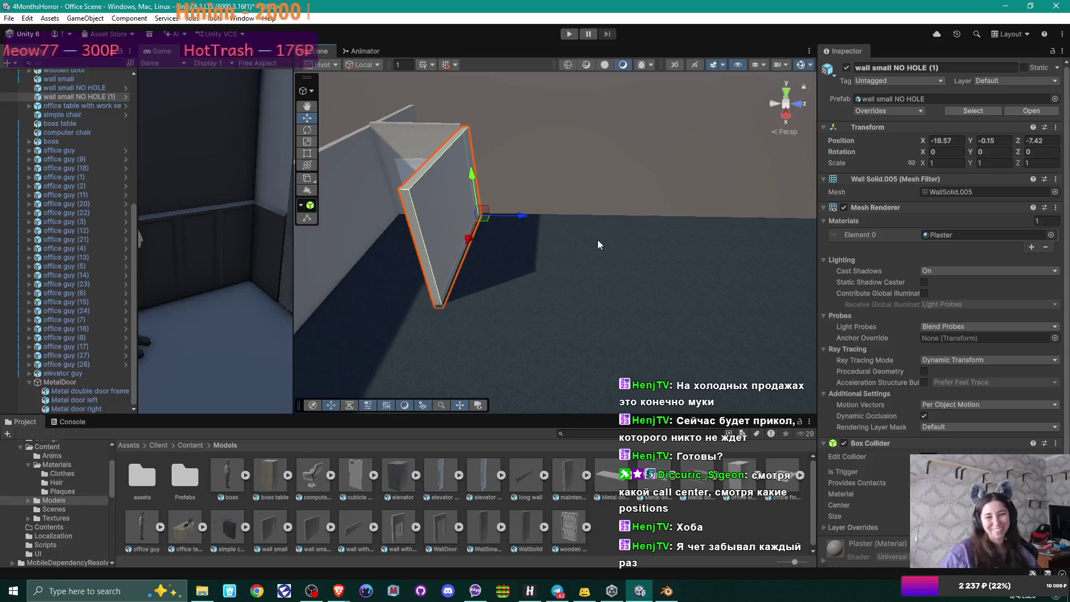
Step: Orbit back to wall small NO HOLE (1) and duplicate it as wall small NO HOLE (2)
mouse_move(529, 197)
left_mouse_down()
mouse_move(685, 177)
mouse_move(704, 184)
mouse_move(625, 203)
mouse_move(543, 193)
left_mouse_up()
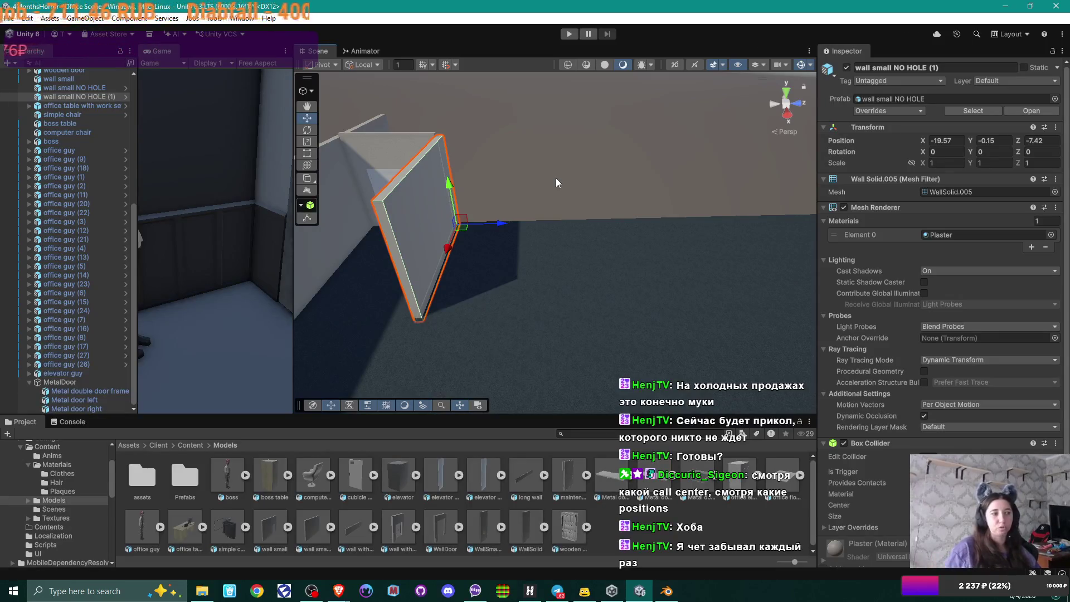
mouse_move(563, 182)
left_mouse_down()
mouse_move(743, 202)
mouse_move(739, 243)
left_mouse_up()
left_click_drag(561, 254, 654, 261)
left_click_drag(590, 295, 699, 273)
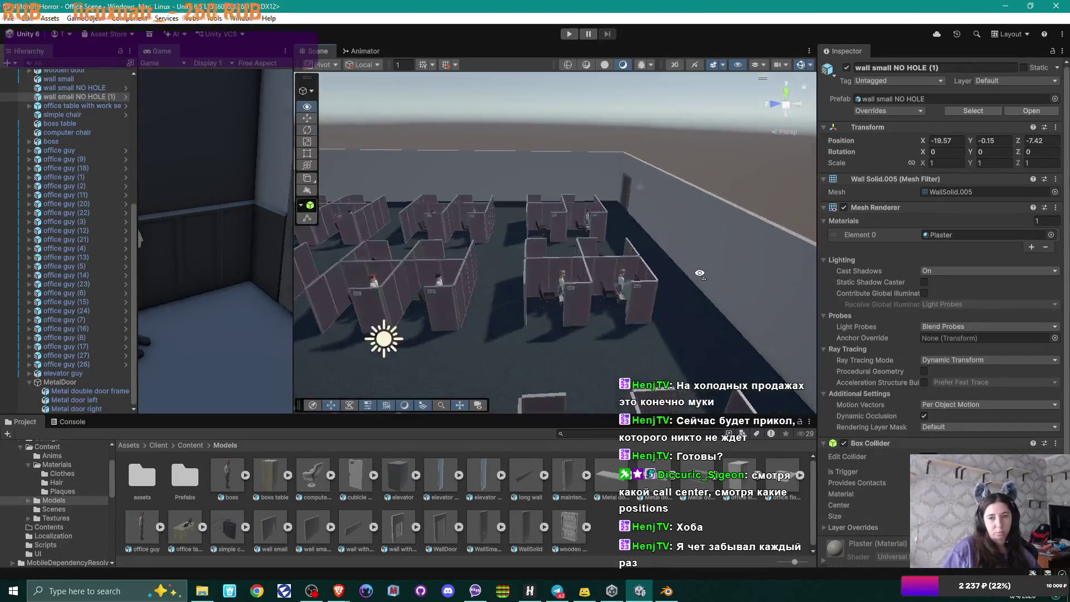
key("f")
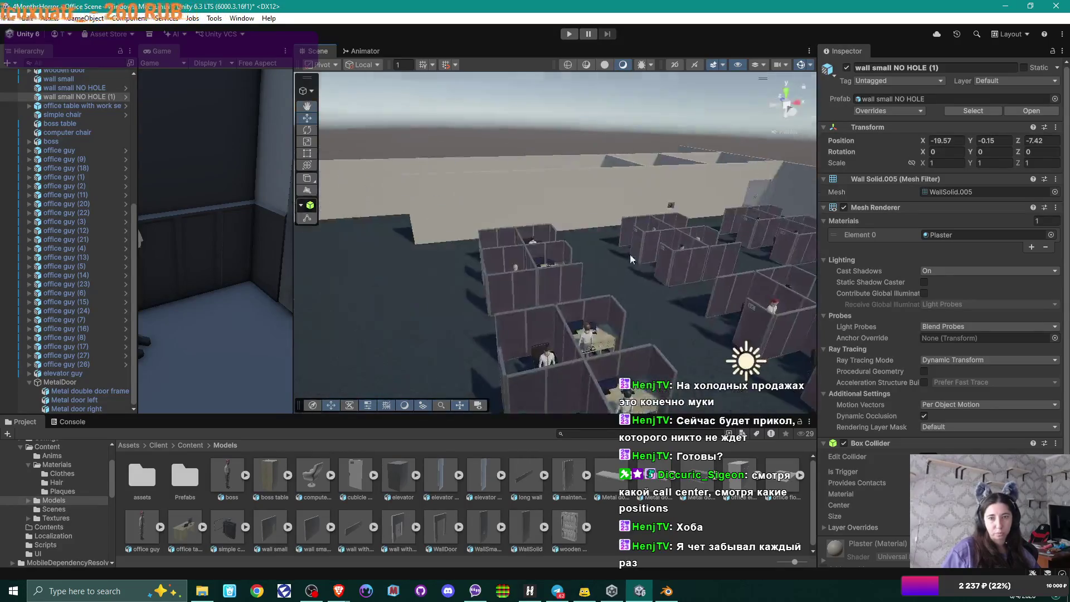
mouse_move(492, 261)
left_mouse_down()
mouse_move(580, 251)
mouse_move(473, 255)
mouse_move(624, 301)
mouse_move(477, 246)
left_mouse_up()
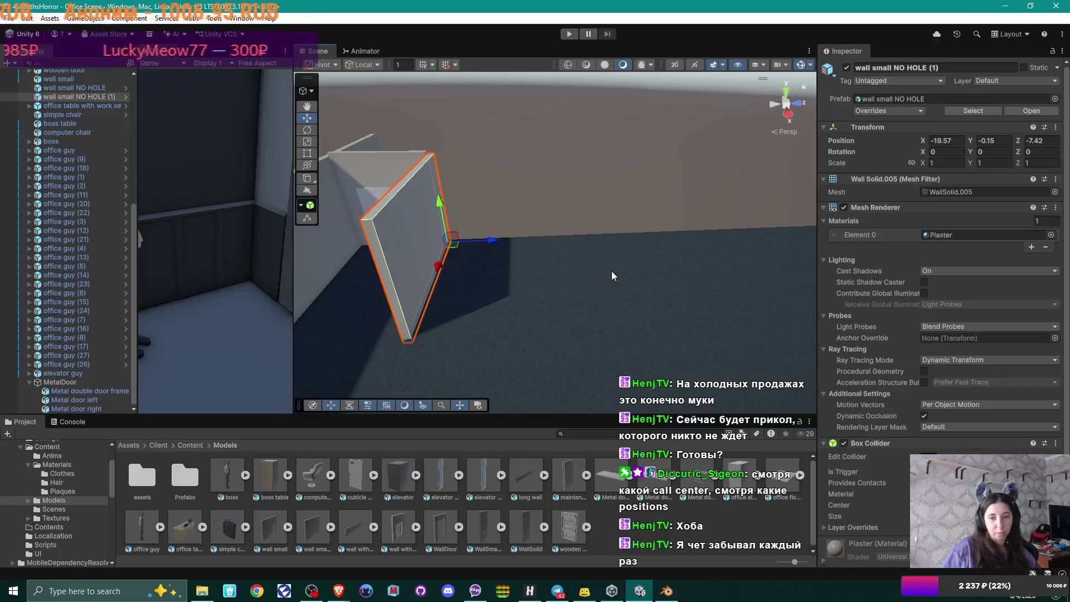
left_click_drag(611, 270, 491, 293)
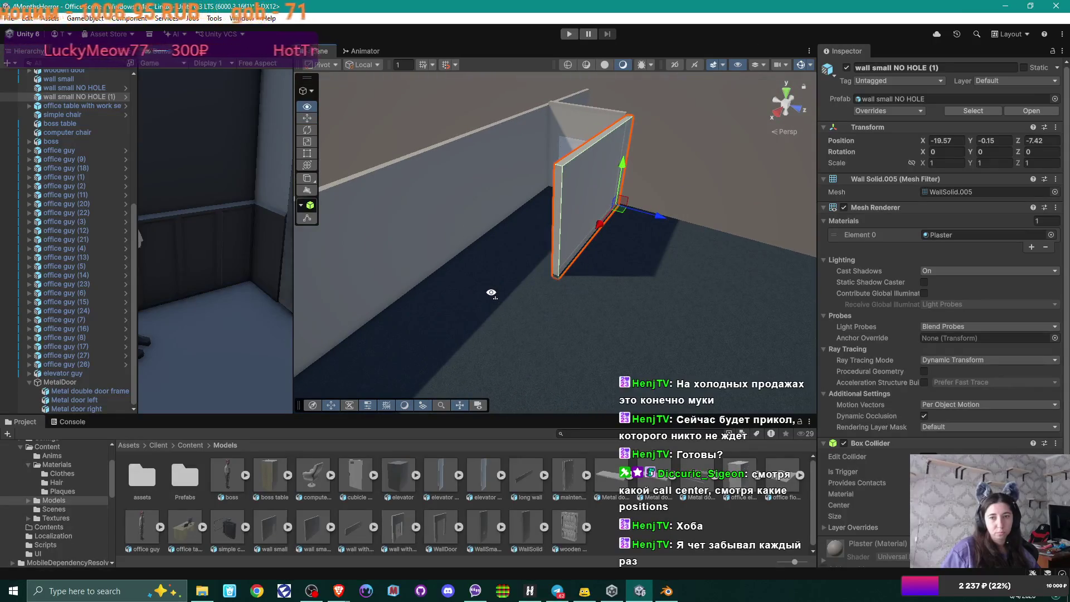
left_click_drag(491, 292, 500, 294)
mouse_move(561, 212)
left_mouse_down()
mouse_move(609, 275)
mouse_move(704, 272)
mouse_move(479, 312)
mouse_move(801, 277)
left_mouse_up()
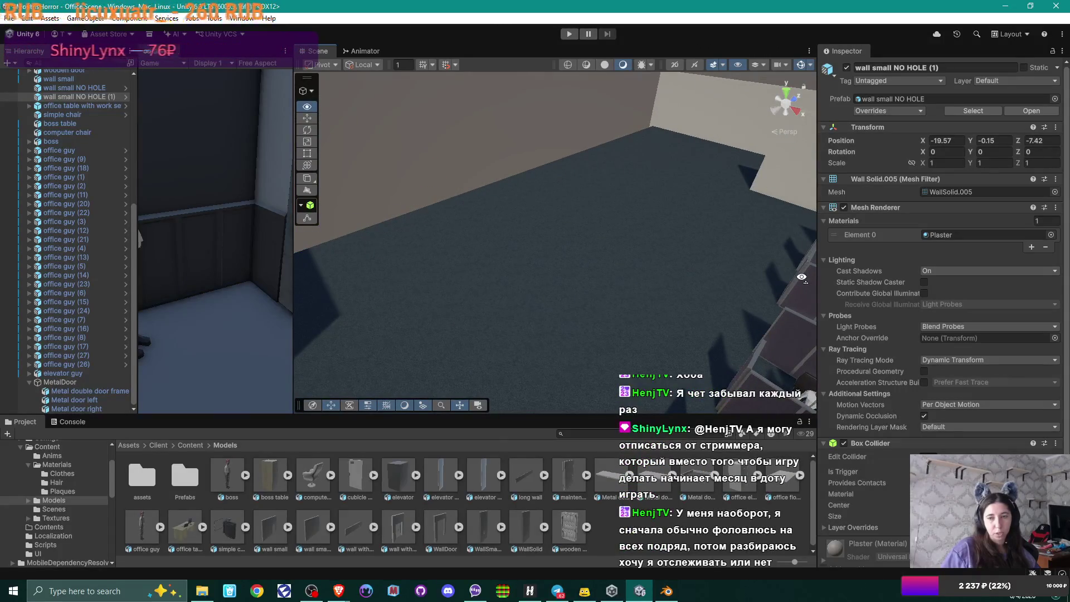
mouse_move(801, 277)
left_mouse_down()
mouse_move(703, 265)
mouse_move(489, 287)
mouse_move(457, 315)
mouse_move(454, 278)
left_mouse_up()
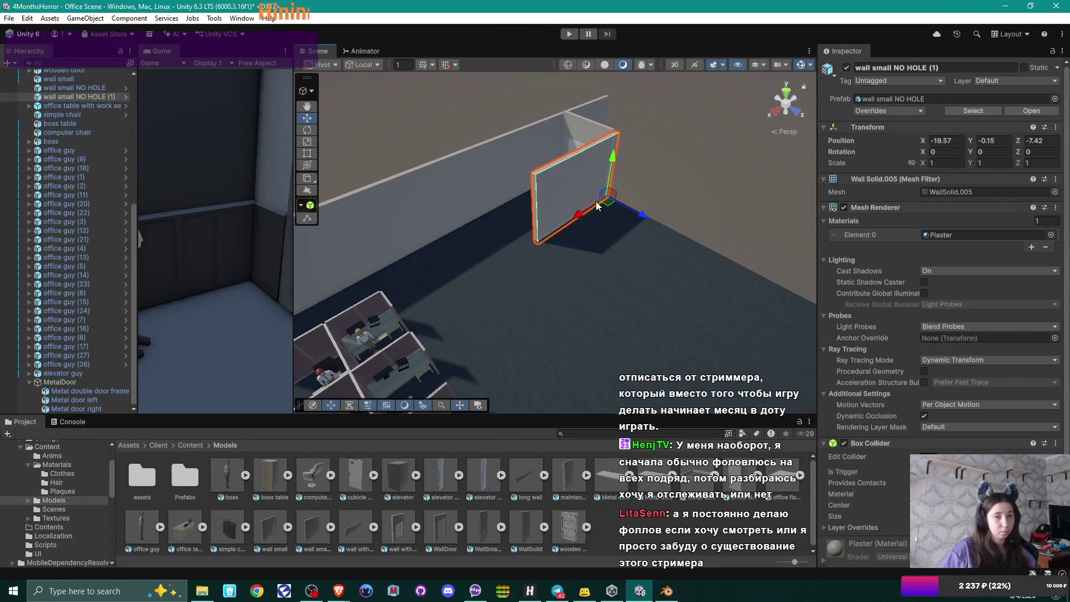
key("ctrl+d")
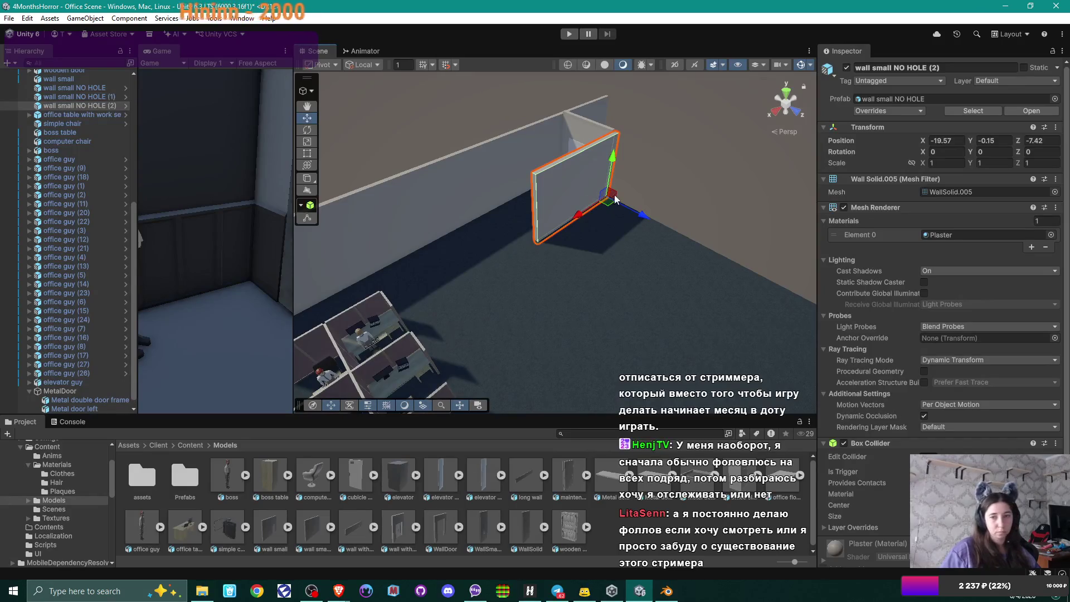
Step: Move the copied wall to a new floor spot and set its Y rotation to -90
mouse_move(620, 206)
left_mouse_down()
mouse_move(608, 209)
mouse_move(610, 286)
left_mouse_up()
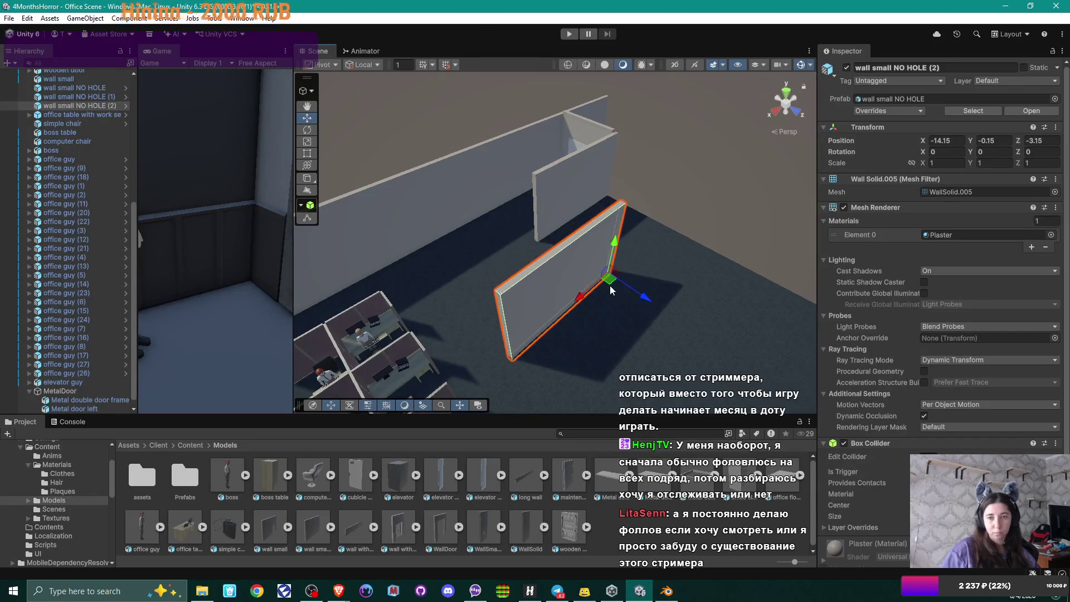
left_click(982, 149)
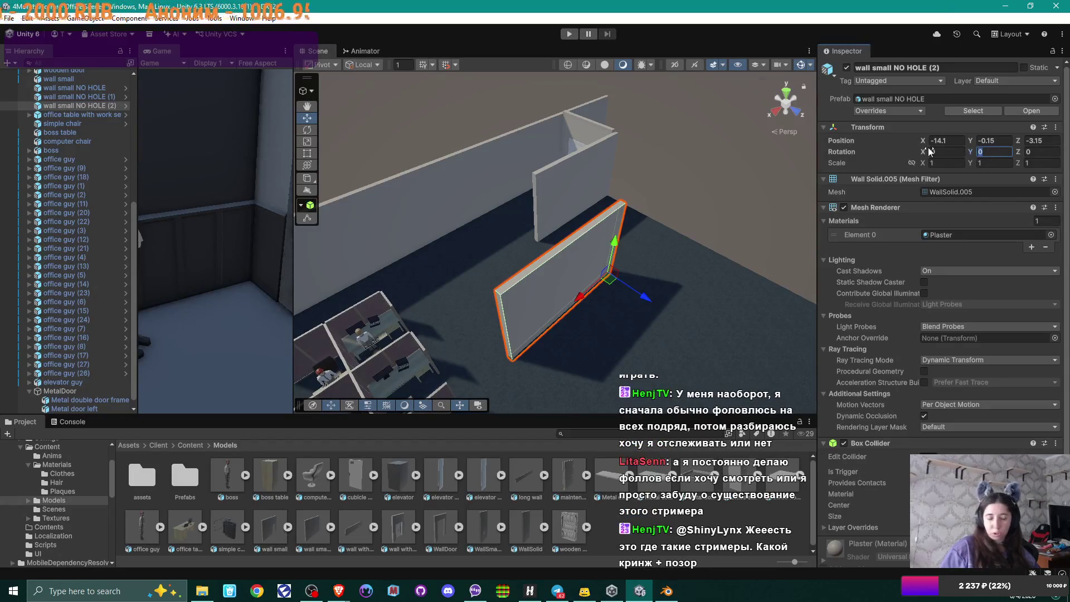
type("90")
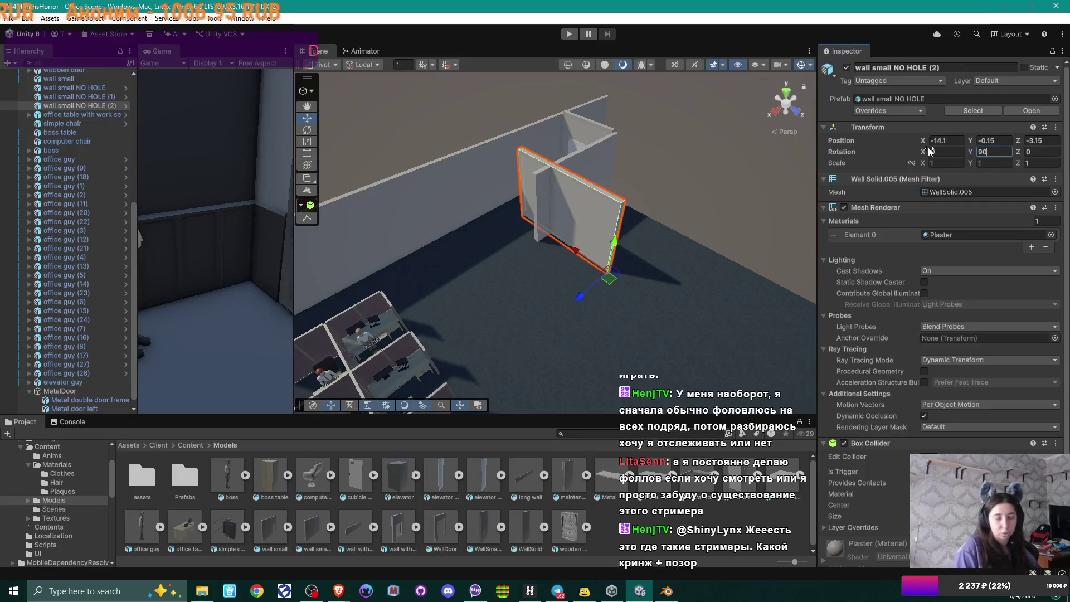
key("BackSpace")
key("BackSpace")
type("-90")
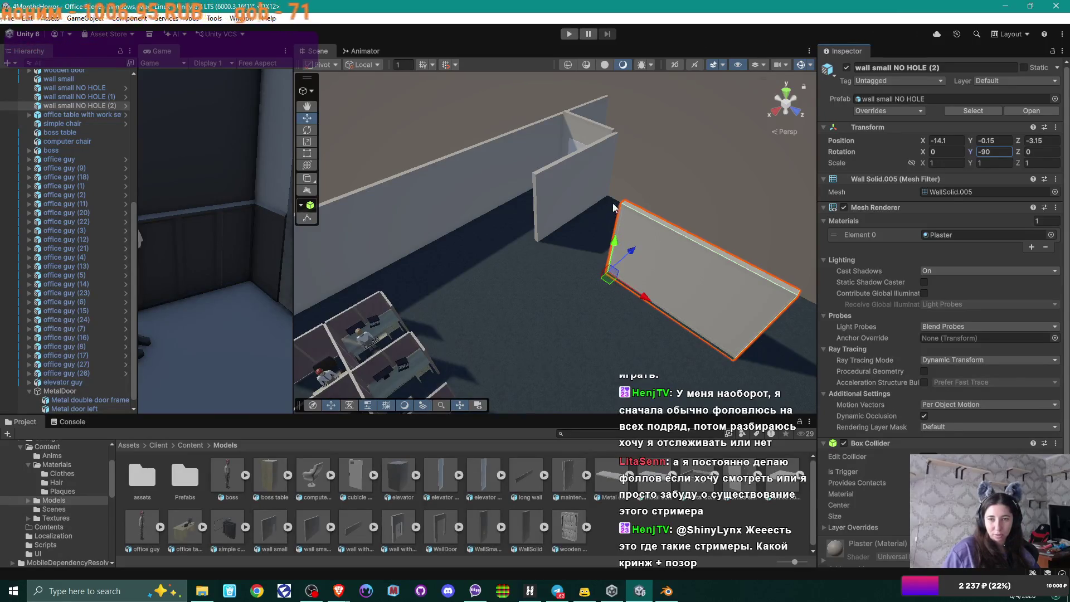
Step: Vertex-snap wall small NO HOLE (2) against the adjacent wall at -13.04, -0.15, -7.29
left_click_drag(611, 283, 597, 282)
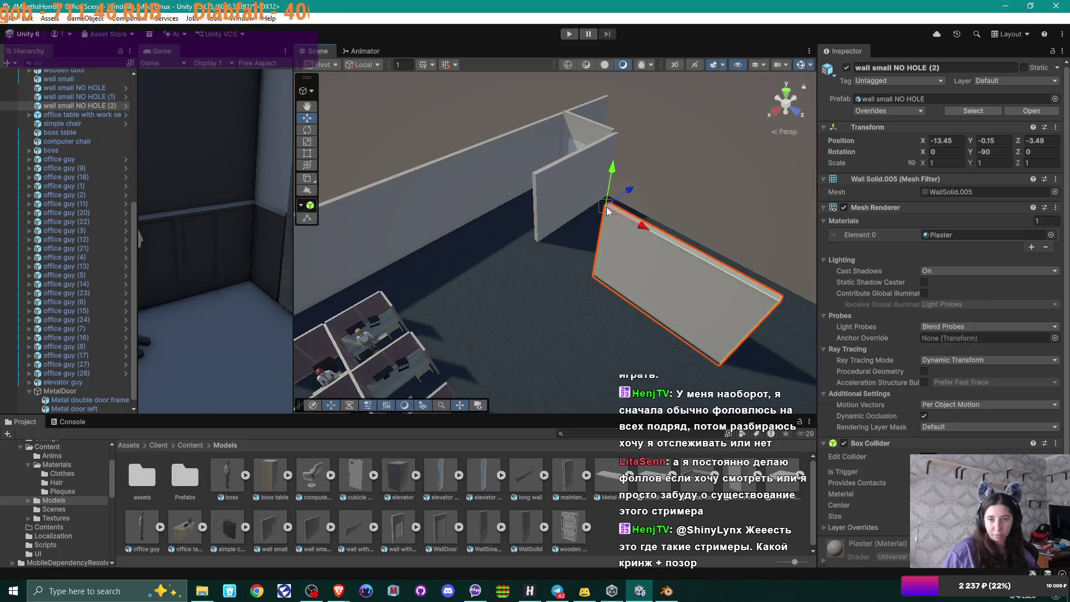
mouse_move(607, 211)
left_mouse_down()
mouse_move(533, 174)
mouse_move(573, 227)
mouse_move(596, 223)
mouse_move(573, 232)
mouse_move(707, 186)
mouse_move(575, 210)
mouse_move(487, 254)
left_mouse_up()
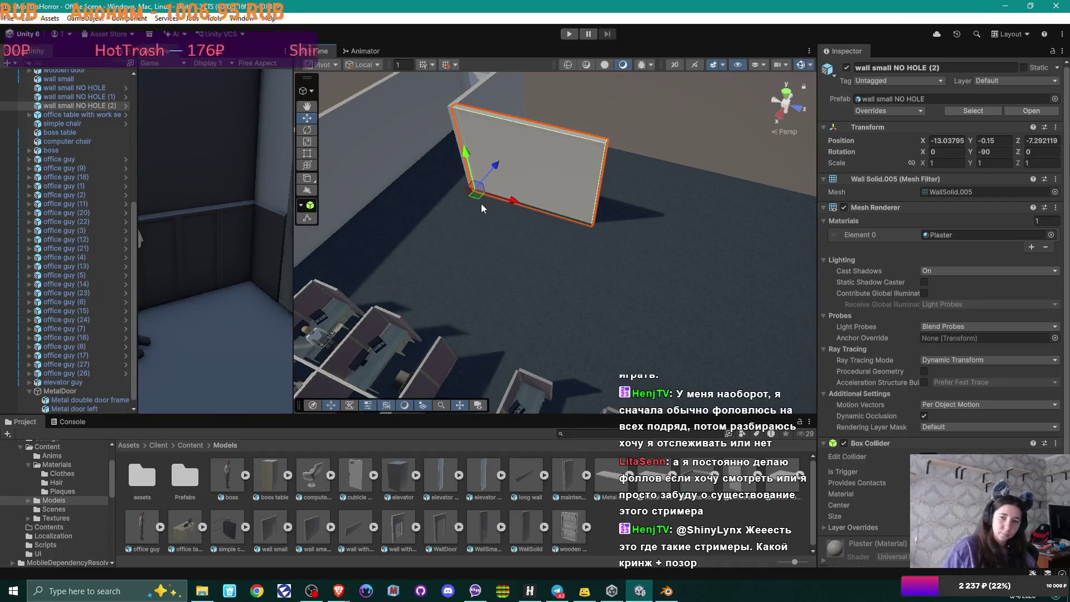
mouse_move(543, 235)
left_mouse_down()
mouse_move(703, 190)
mouse_move(540, 257)
left_mouse_up()
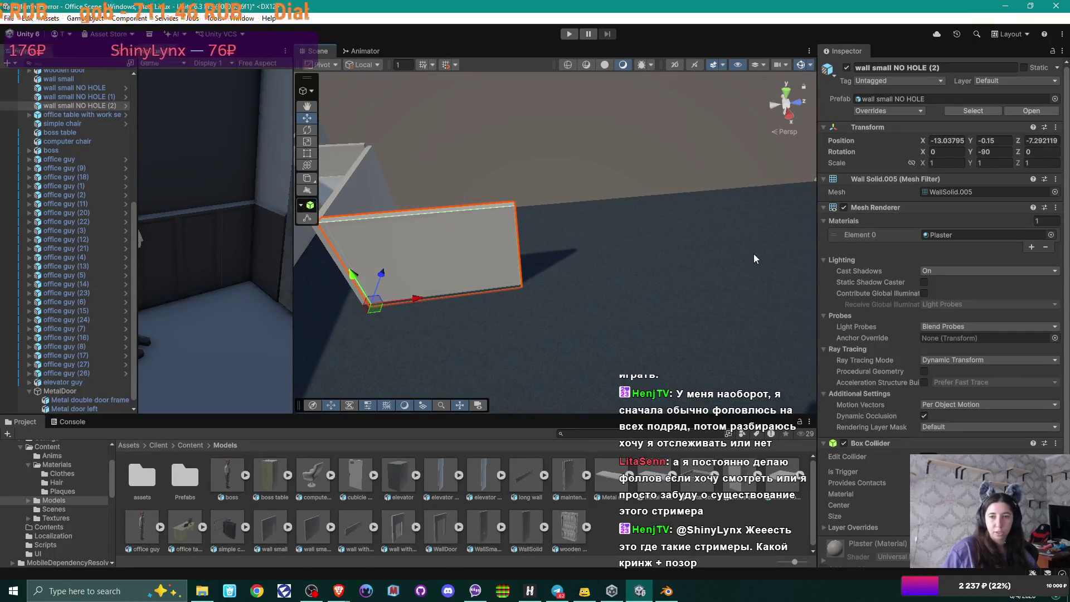
left_click_drag(555, 250, 657, 221)
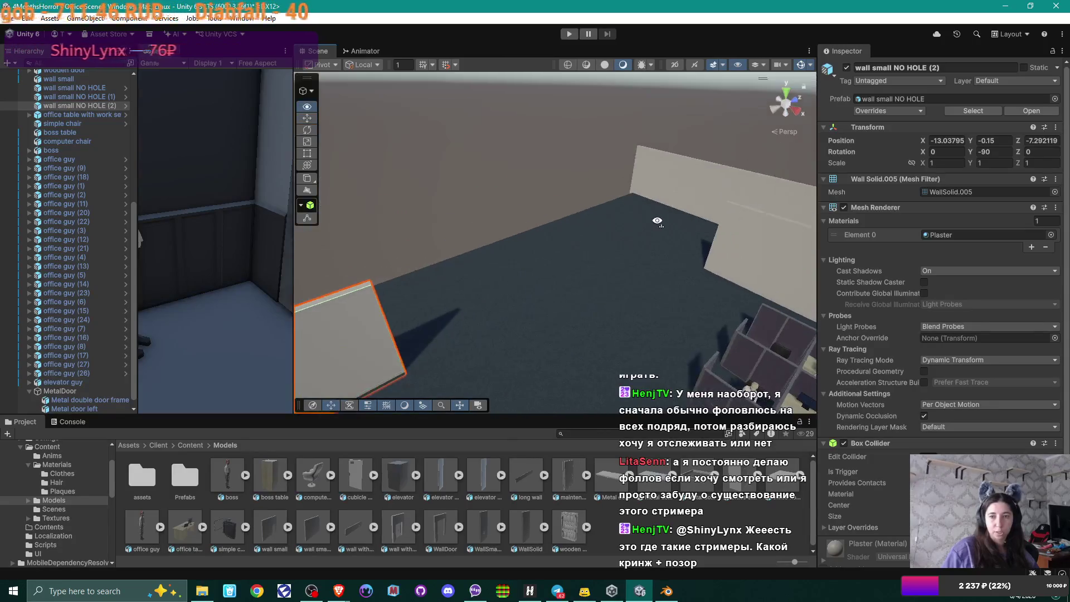
mouse_move(656, 273)
left_mouse_down()
mouse_move(600, 275)
mouse_move(666, 266)
mouse_move(641, 214)
mouse_move(624, 207)
mouse_move(650, 240)
mouse_move(696, 250)
mouse_move(546, 266)
mouse_move(673, 288)
mouse_move(524, 284)
mouse_move(626, 277)
mouse_move(566, 269)
left_mouse_up()
left_click(603, 196)
key("w")
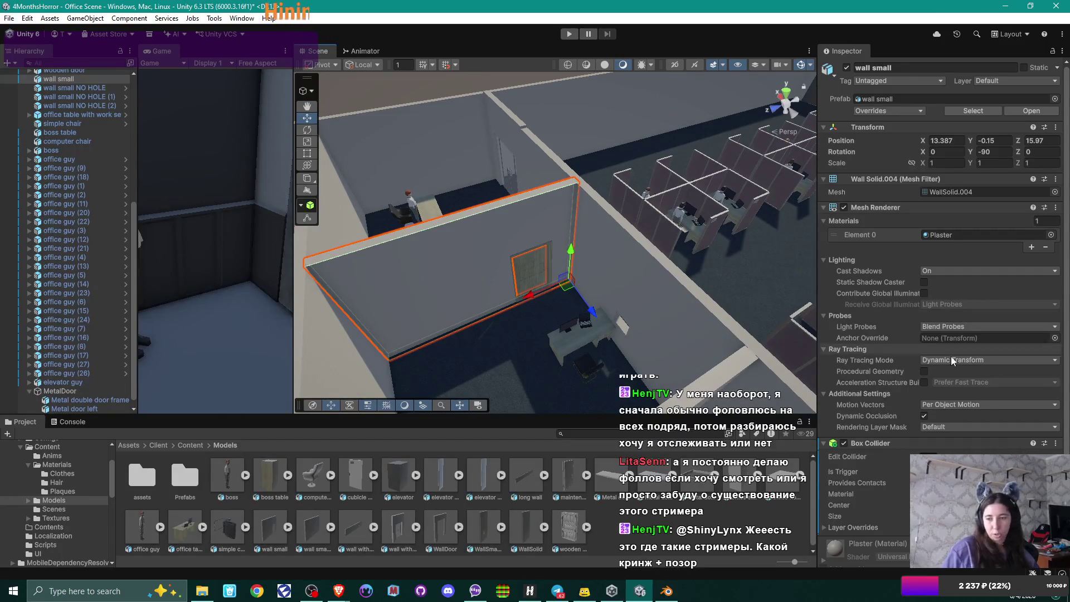
Step: Parent the wooden door under wall small in the Hierarchy
scroll(984, 348, "down", 2)
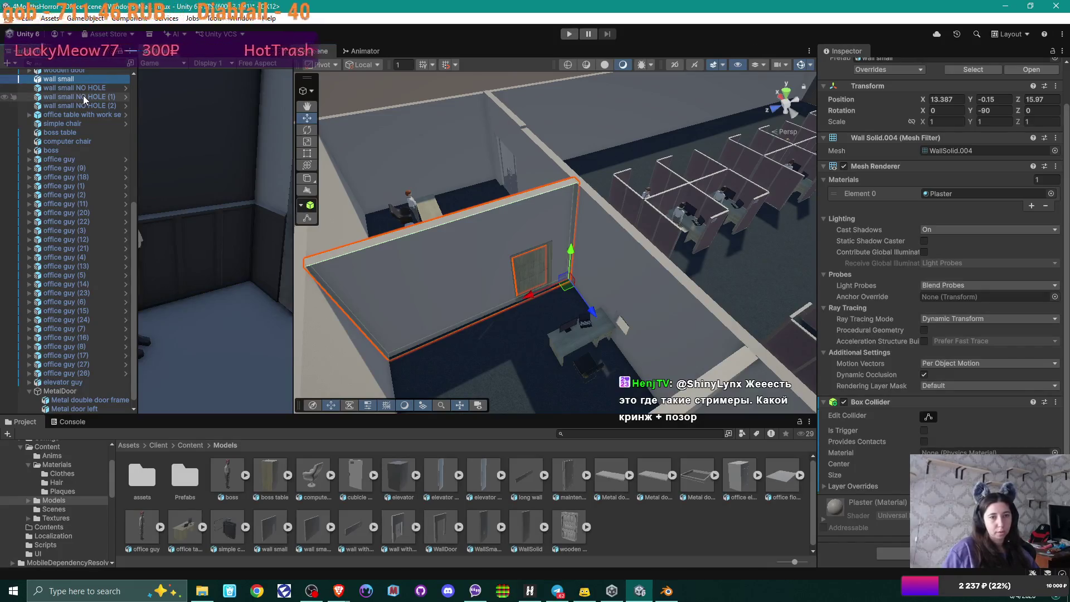
left_click(529, 272, "shift")
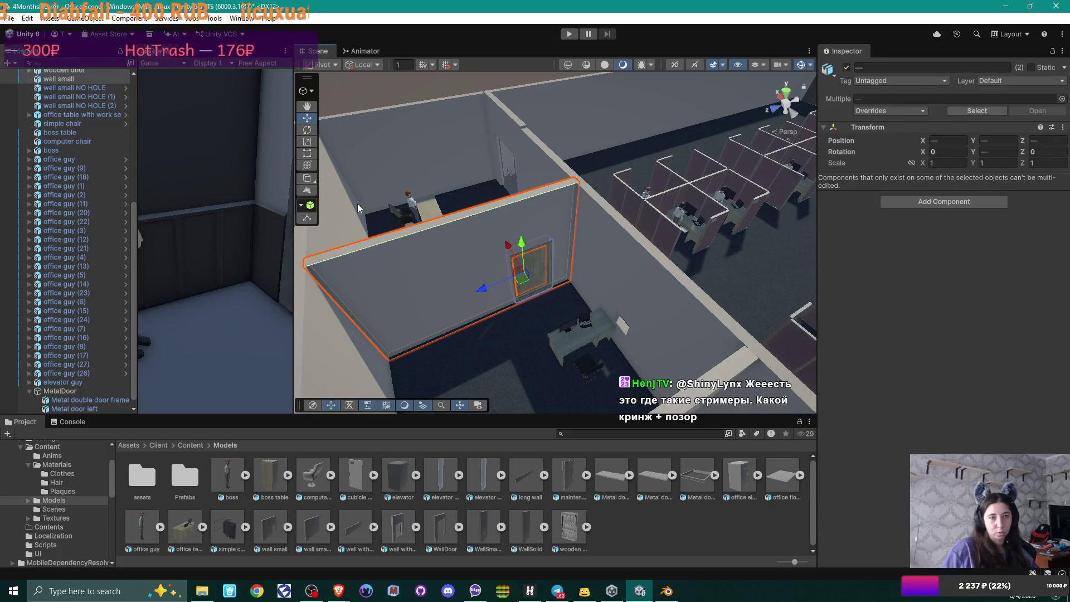
scroll(52, 140, "up", 3)
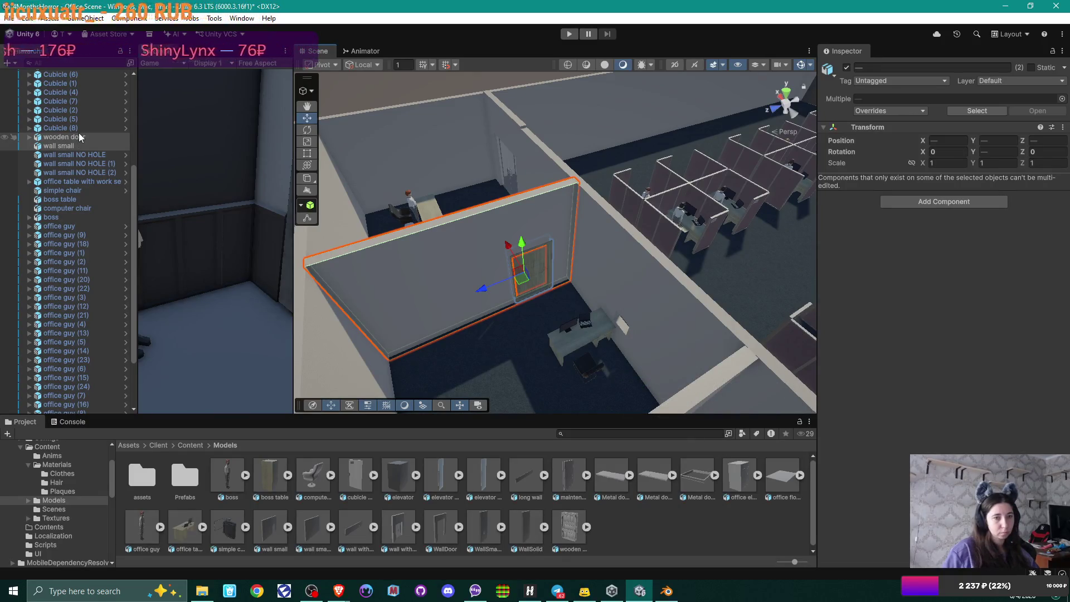
left_click(65, 147)
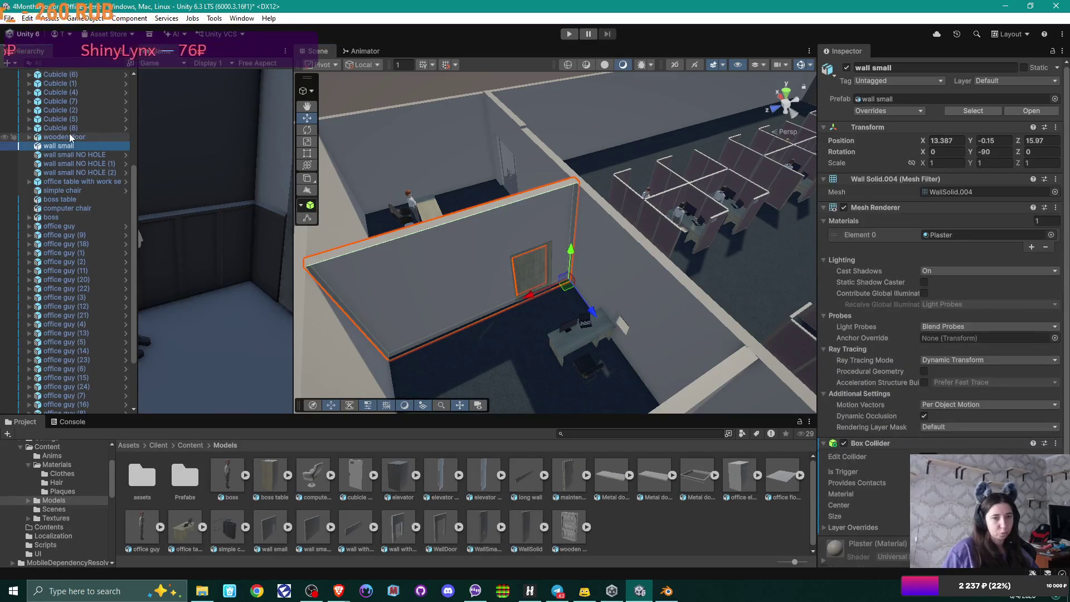
left_click(65, 136)
left_click_drag(65, 136, 64, 147)
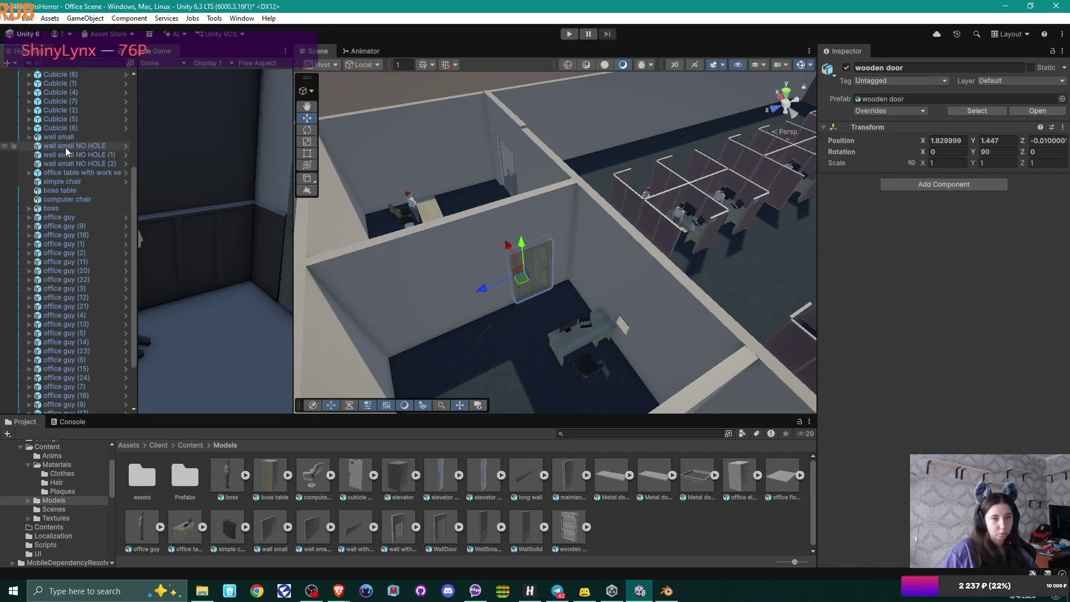
left_click(62, 137)
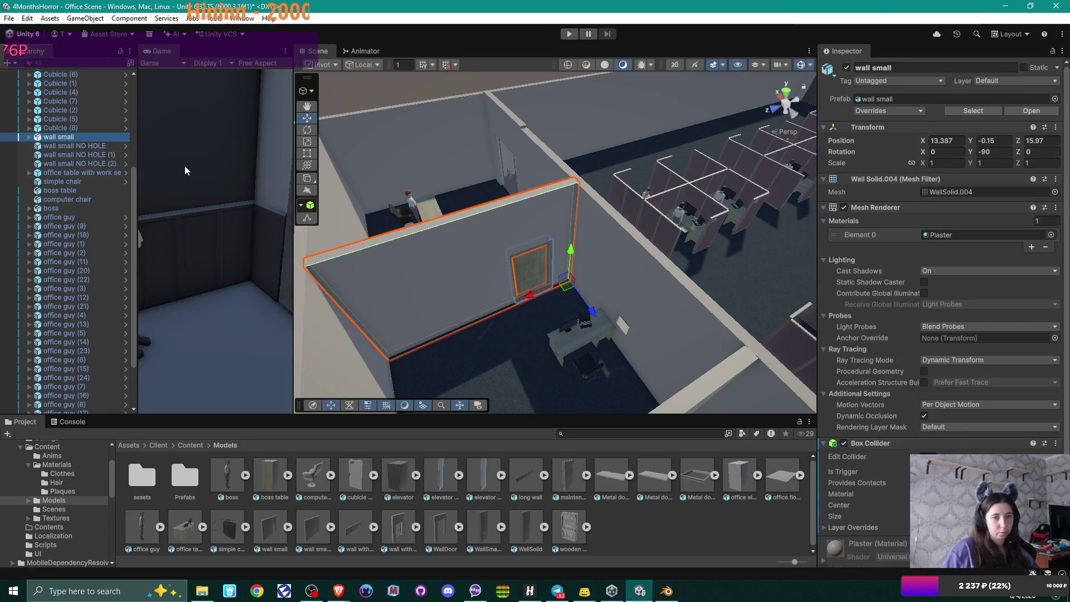
Step: Duplicate wall small with its door and snap wall small (1) to its neighbour at -13.038, -0.15, -0.832
key("ctrl+d")
mouse_move(559, 284)
left_mouse_down()
mouse_move(631, 293)
mouse_move(486, 212)
mouse_move(446, 239)
mouse_move(411, 235)
left_mouse_up()
mouse_move(378, 278)
left_mouse_down()
mouse_move(630, 103)
mouse_move(537, 254)
mouse_move(538, 243)
left_mouse_up()
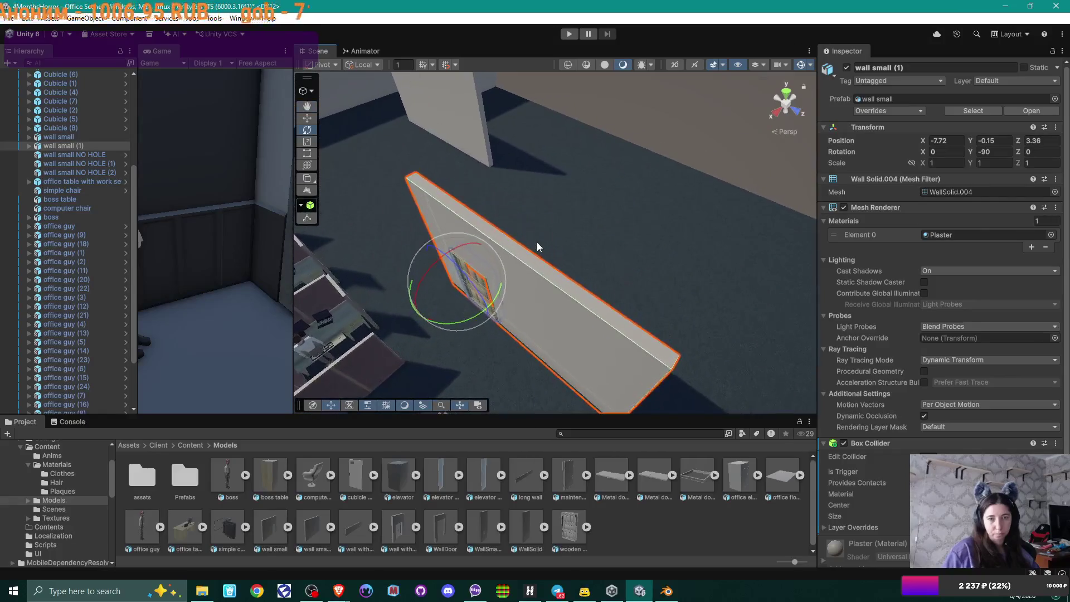
left_click(306, 118)
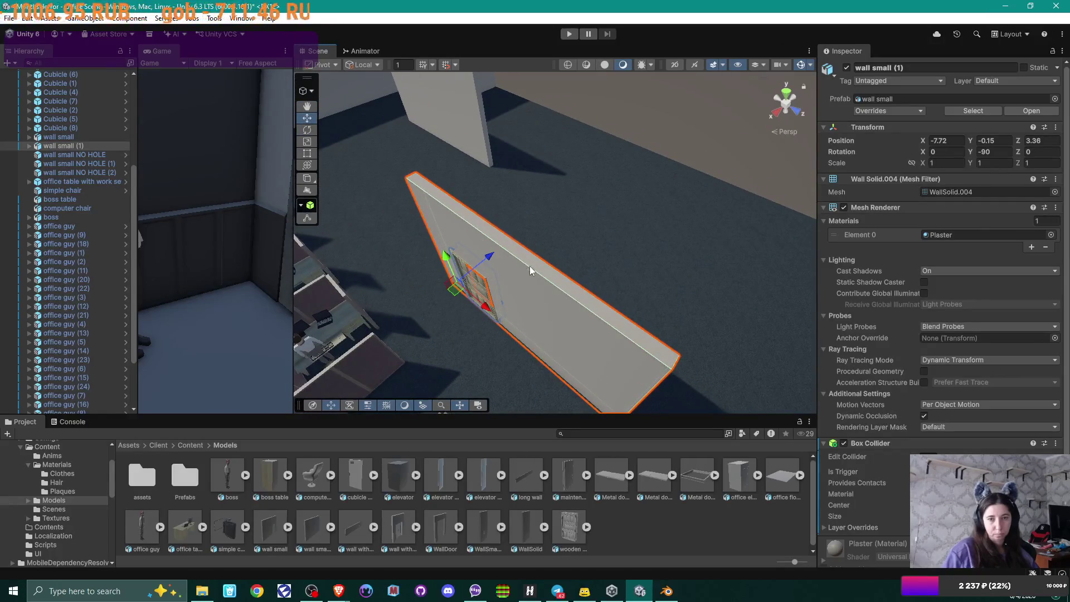
mouse_move(458, 294)
left_mouse_down()
mouse_move(506, 178)
mouse_move(616, 238)
mouse_move(499, 168)
mouse_move(573, 234)
mouse_move(663, 227)
left_mouse_up()
key("a")
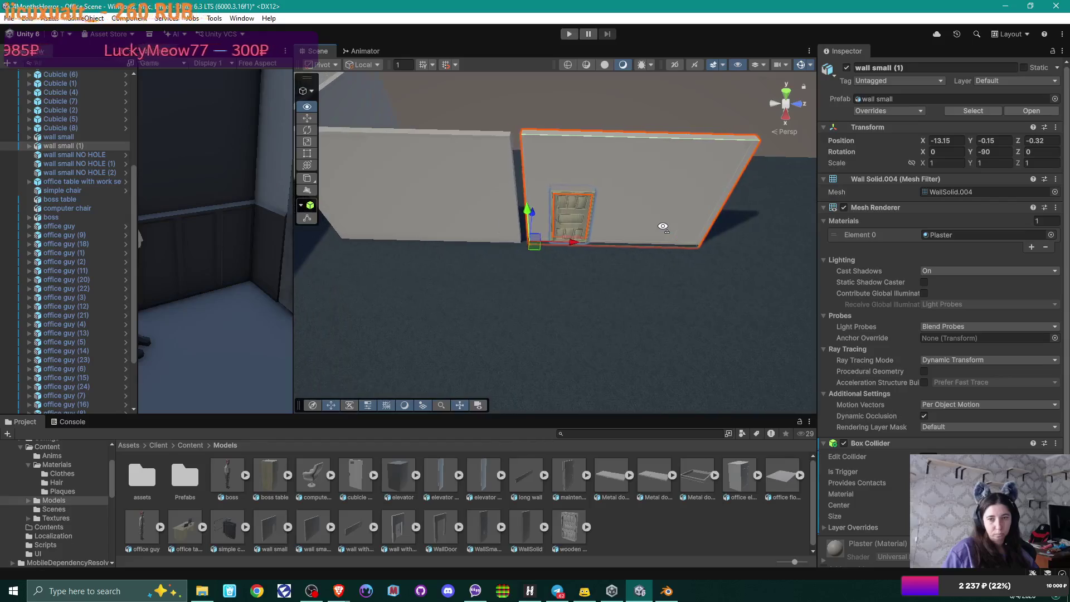
mouse_move(657, 241)
left_mouse_down()
mouse_move(577, 262)
mouse_move(580, 234)
mouse_move(598, 227)
mouse_move(712, 222)
mouse_move(803, 186)
mouse_move(611, 210)
mouse_move(780, 192)
mouse_move(584, 199)
mouse_move(634, 206)
left_mouse_up()
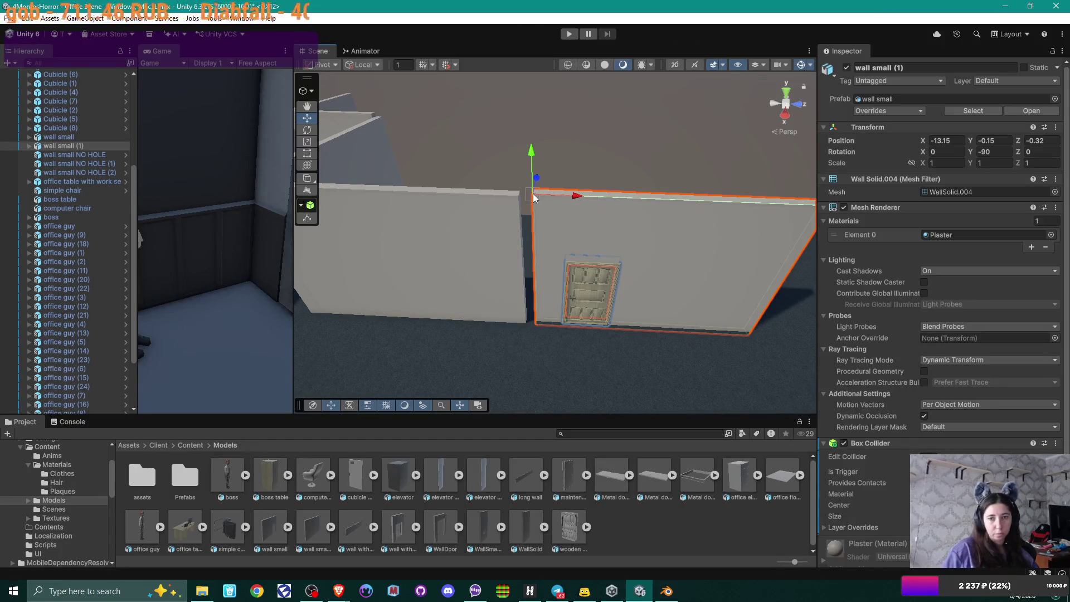
left_click_drag(533, 198, 520, 195)
mouse_move(633, 233)
left_mouse_down()
mouse_move(647, 256)
mouse_move(653, 206)
left_mouse_up()
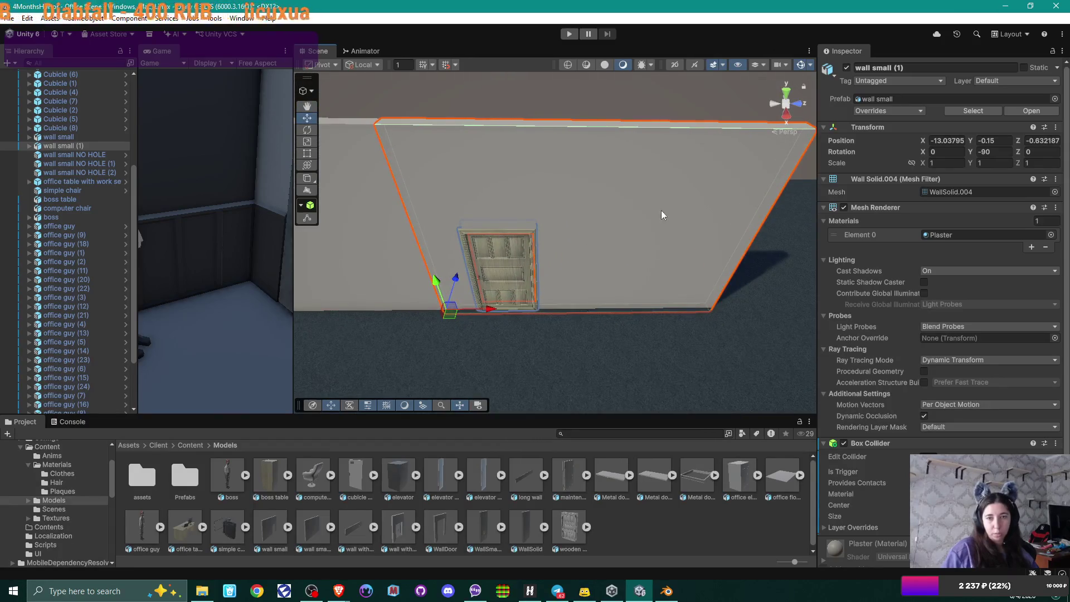
scroll(994, 374, "down", 1)
Step: Replace the Box Collider on wall small (1) with a Mesh Collider
left_click(897, 554)
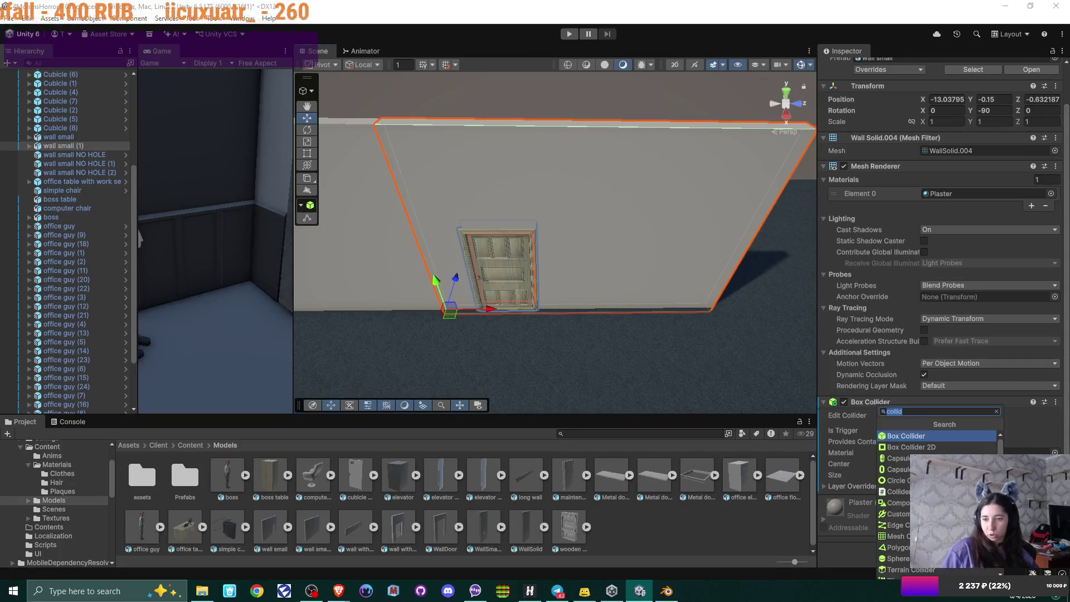
left_click(896, 536)
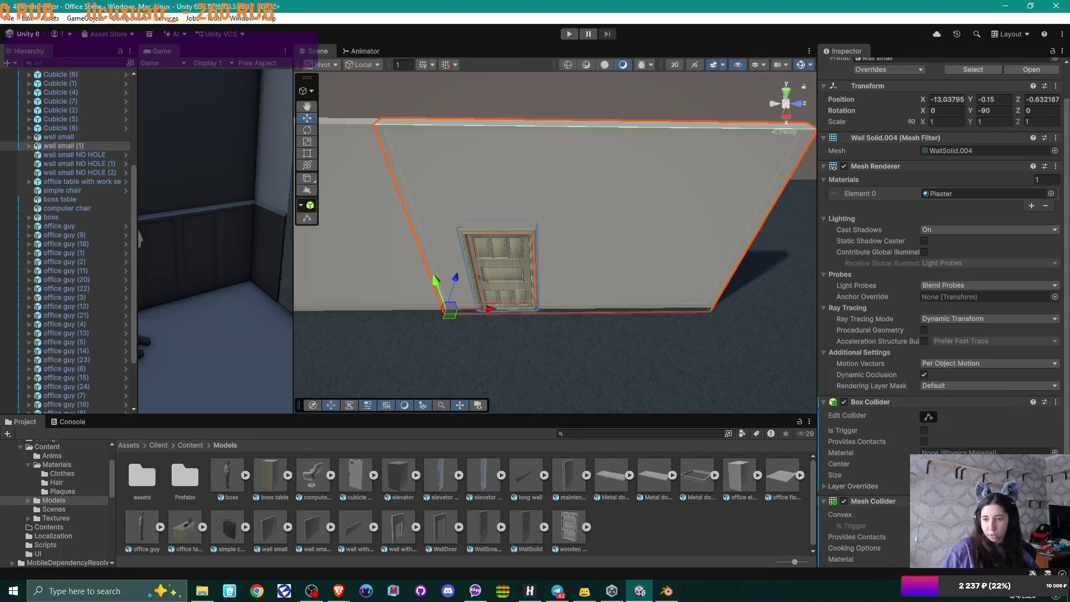
left_click(1055, 402)
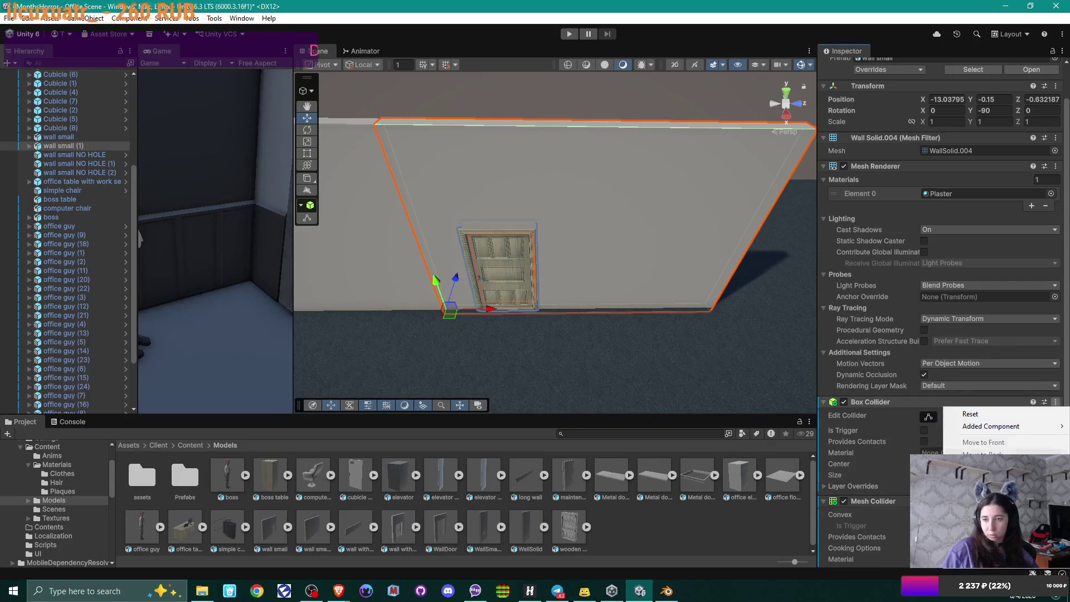
left_click(983, 467)
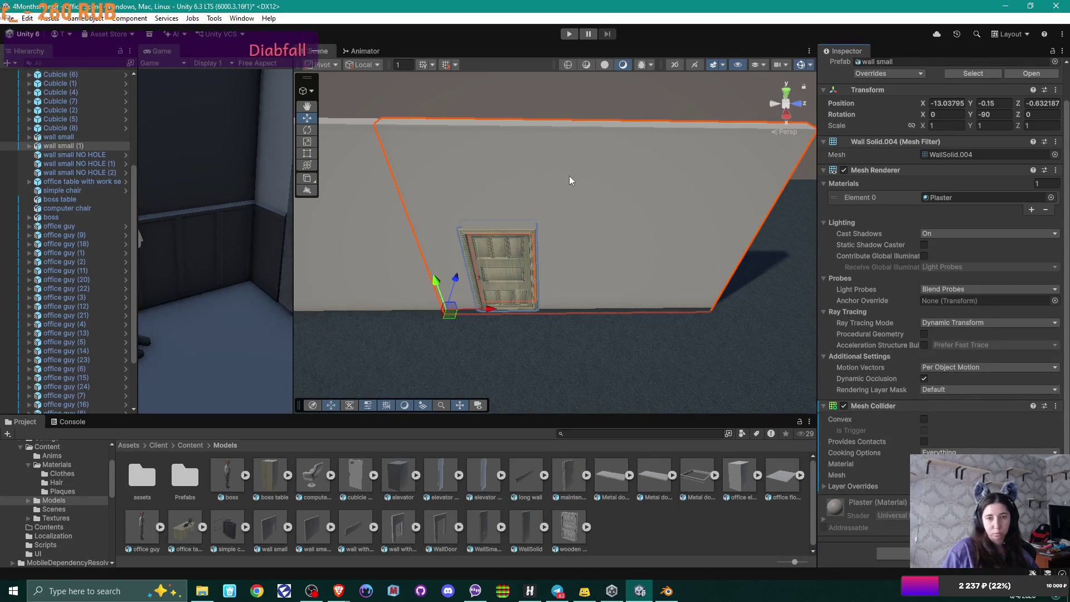
Step: Select the Door.008 mesh inside the wooden door to add a component
left_click(502, 278)
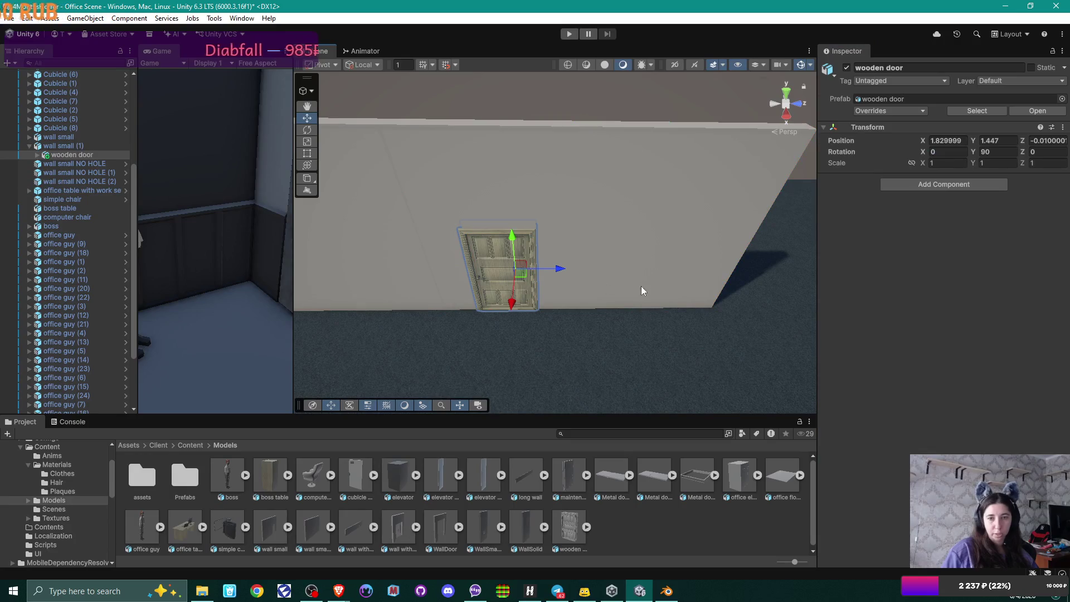
left_click(488, 270)
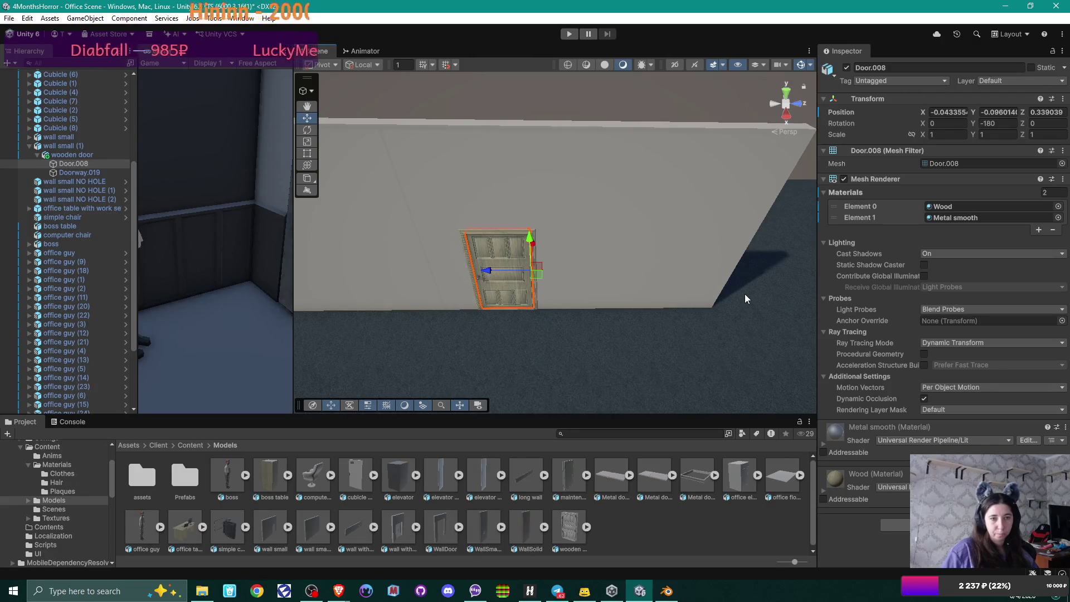
left_click(895, 525)
Step: Add a Box Collider to Door.008, test-swing the door open, then undo the rotation
type("box")
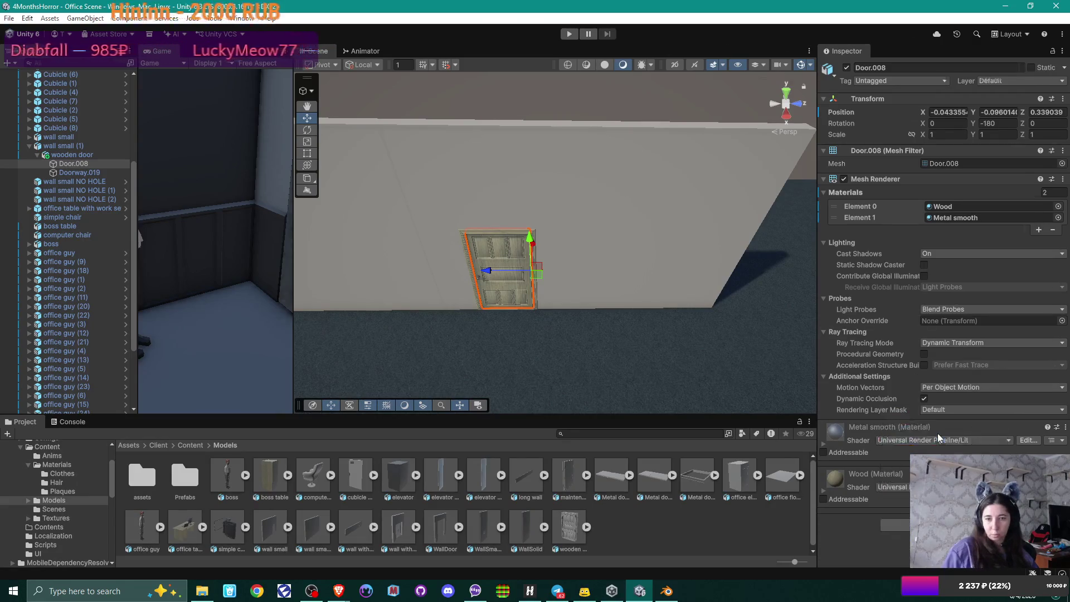
left_click(922, 420)
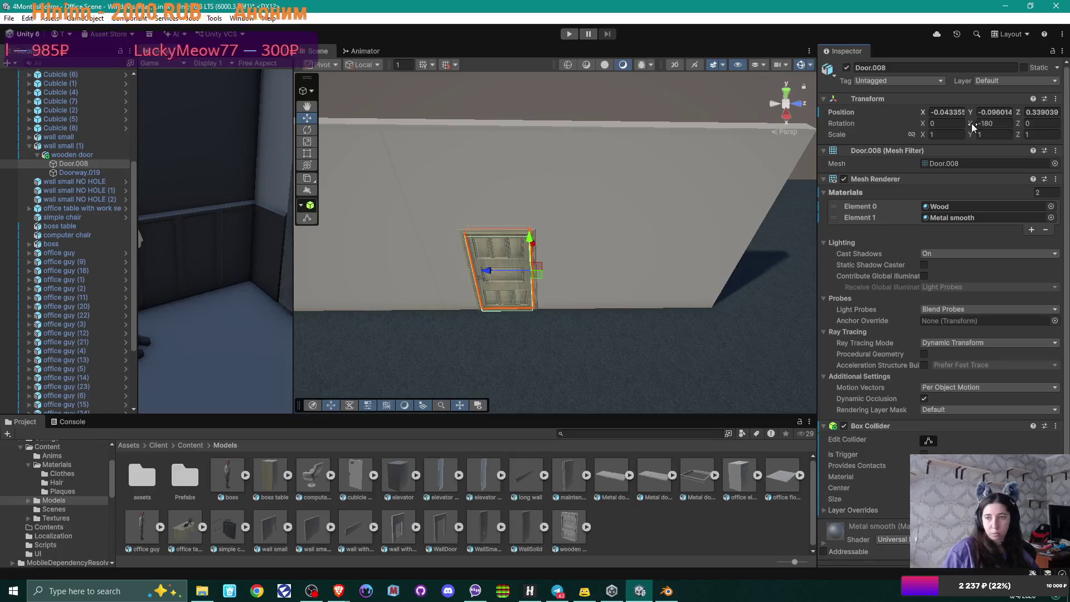
left_click_drag(972, 127, 898, 132)
mouse_move(546, 235)
left_mouse_down()
mouse_move(656, 229)
mouse_move(683, 92)
mouse_move(609, 117)
mouse_move(557, 110)
left_mouse_up()
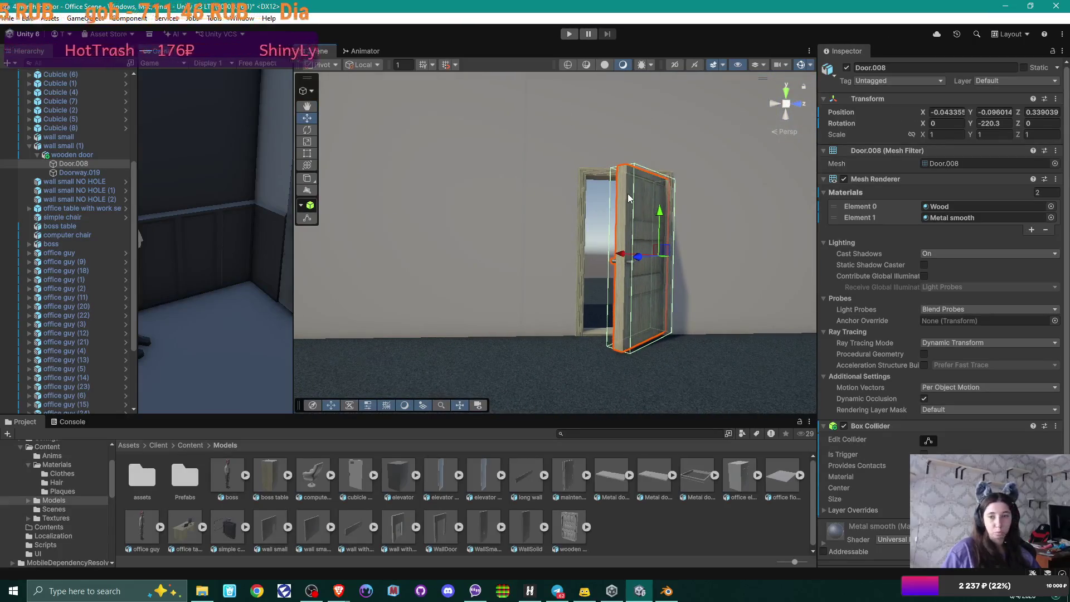
key("ctrl+z")
Step: Orbit around Door.008 and its wall to inspect the closed door
mouse_move(627, 202)
left_mouse_down()
mouse_move(594, 214)
mouse_move(614, 301)
mouse_move(601, 341)
mouse_move(605, 216)
mouse_move(556, 296)
mouse_move(676, 289)
mouse_move(493, 296)
mouse_move(1061, 596)
left_mouse_up()
left_click_drag(686, 170, 666, 275)
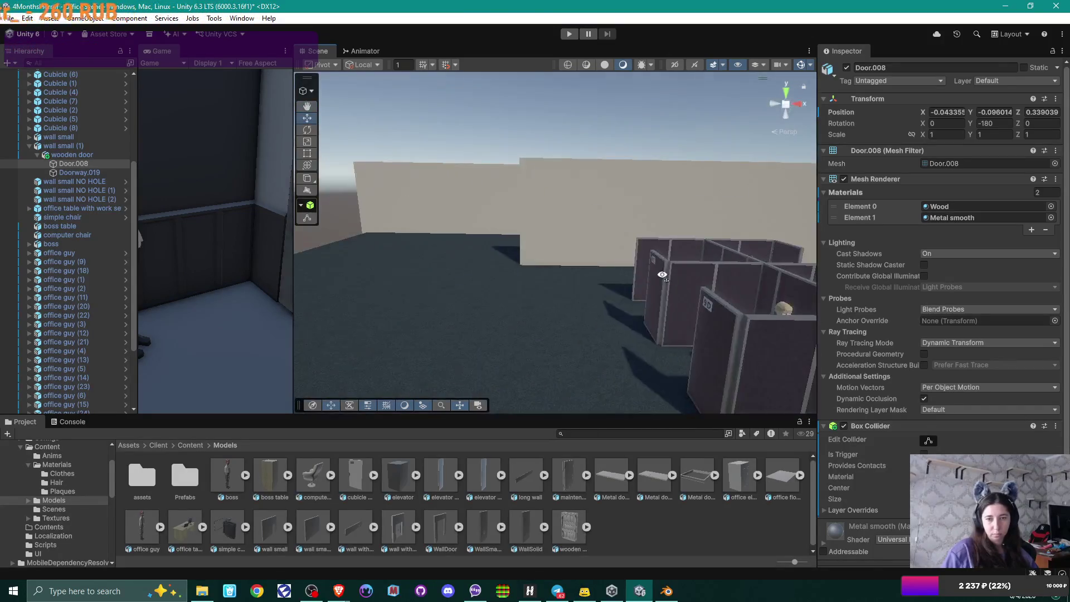
key("f")
left_click_drag(457, 286, 482, 287)
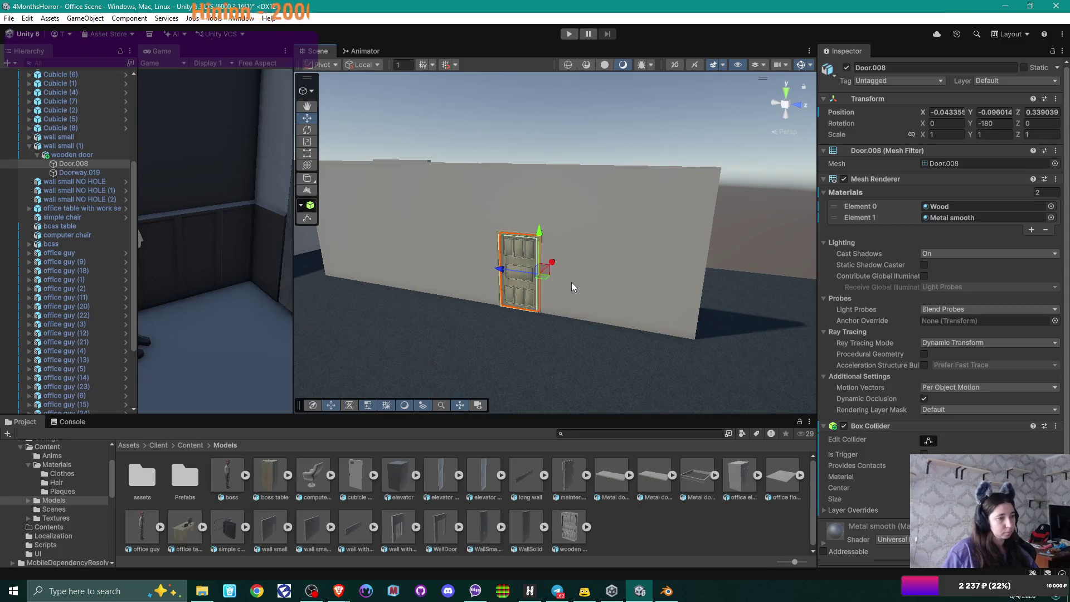
mouse_move(630, 320)
left_mouse_down()
mouse_move(596, 341)
mouse_move(662, 338)
mouse_move(523, 356)
mouse_move(170, 340)
mouse_move(1055, 359)
mouse_move(76, 340)
mouse_move(425, 239)
mouse_move(681, 338)
left_mouse_up()
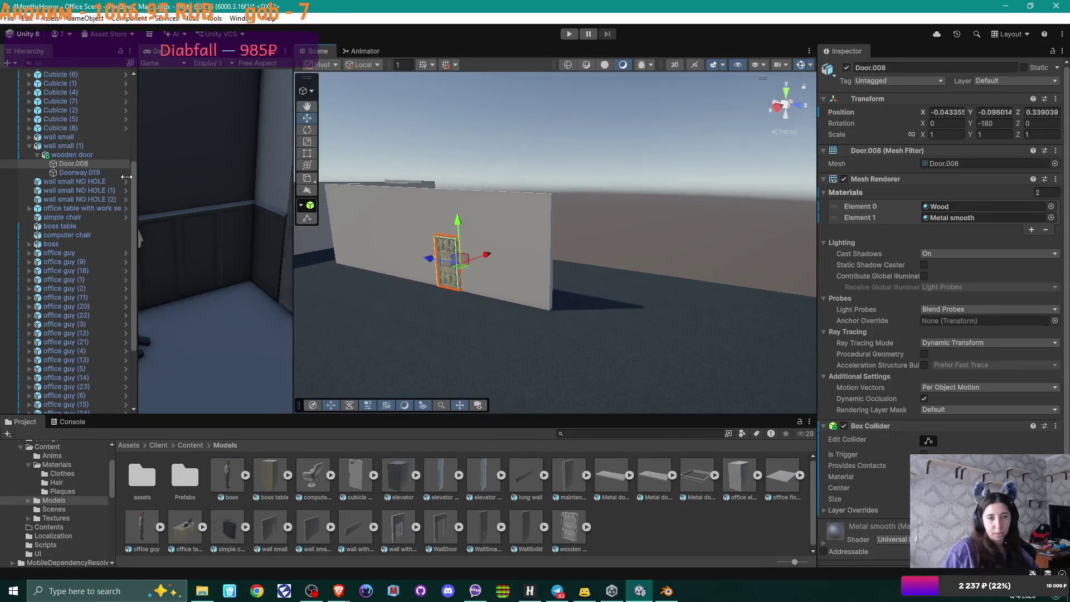
Step: Add a Mesh Collider to Doorway.019 by searching 'collid', then reselect wall small (1)
left_click(72, 152)
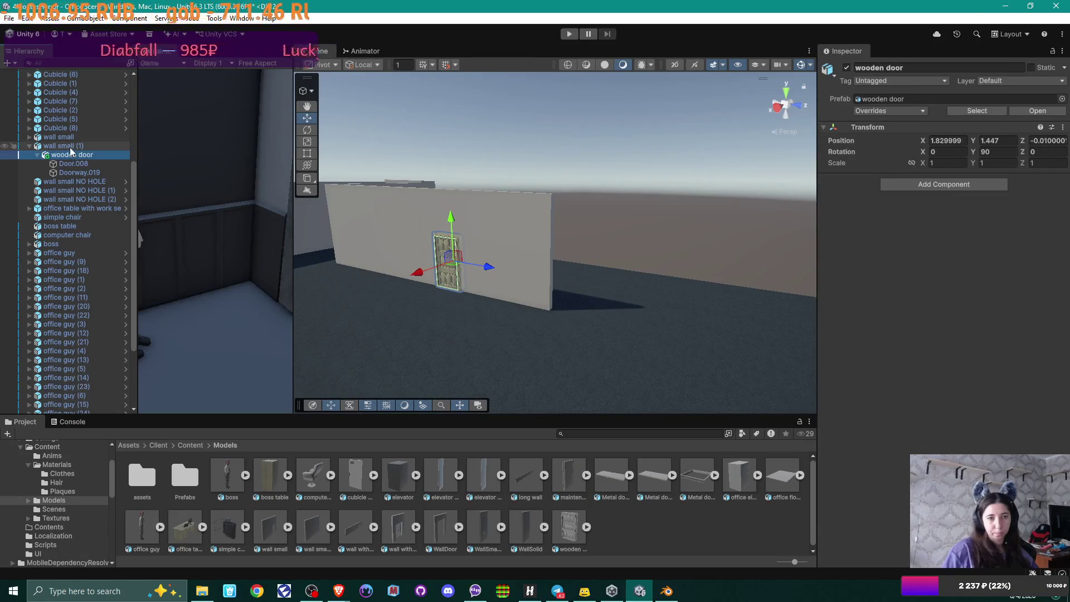
left_click(69, 147)
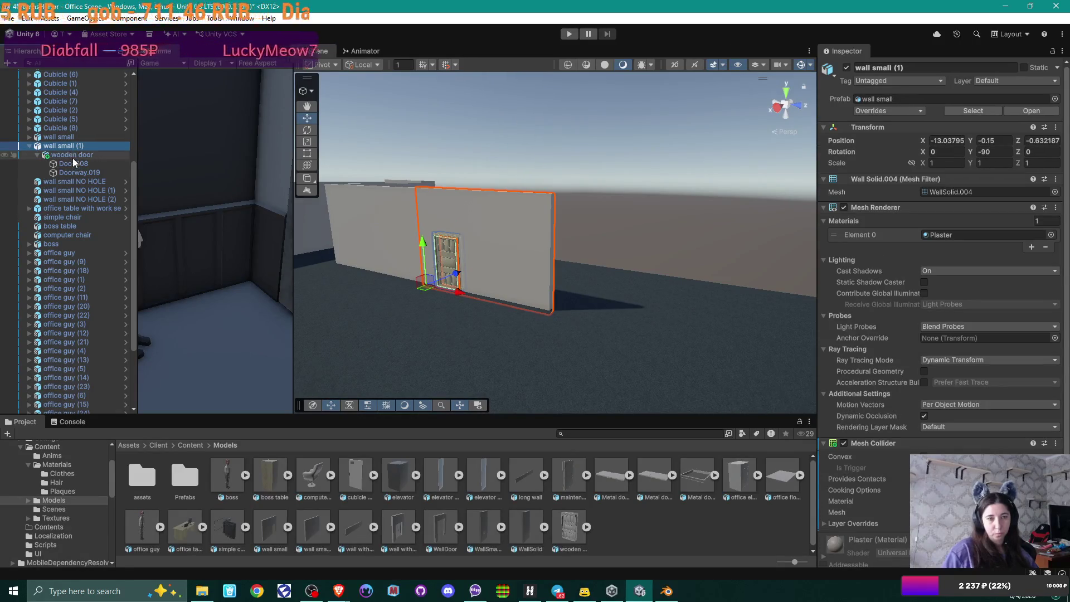
left_click(78, 172)
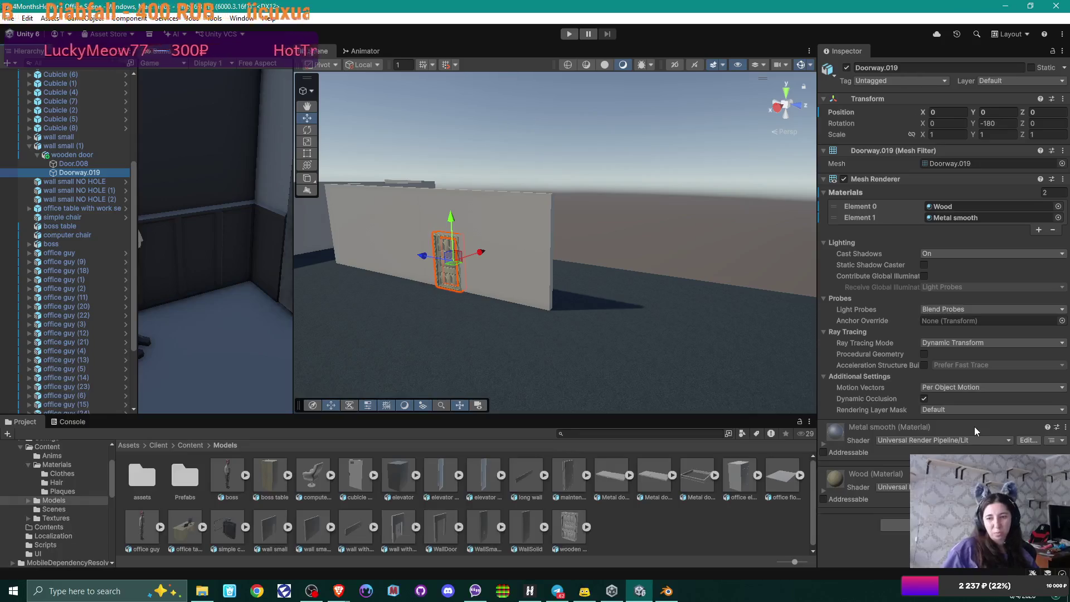
left_click(895, 525)
type("collid")
key("Down")
key("Down")
key("Down")
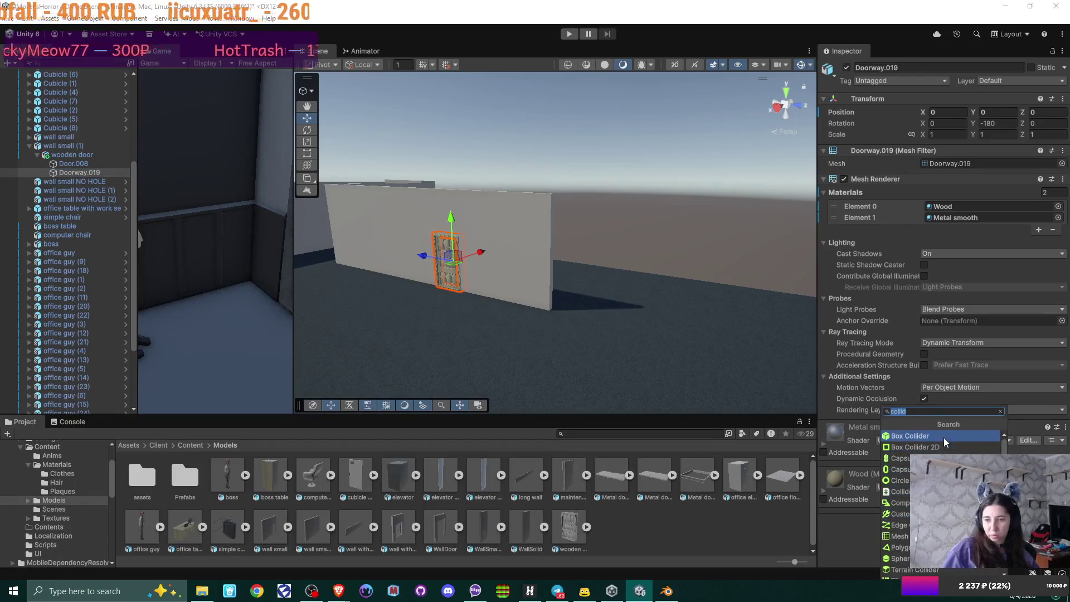
key("Down")
key("Down")
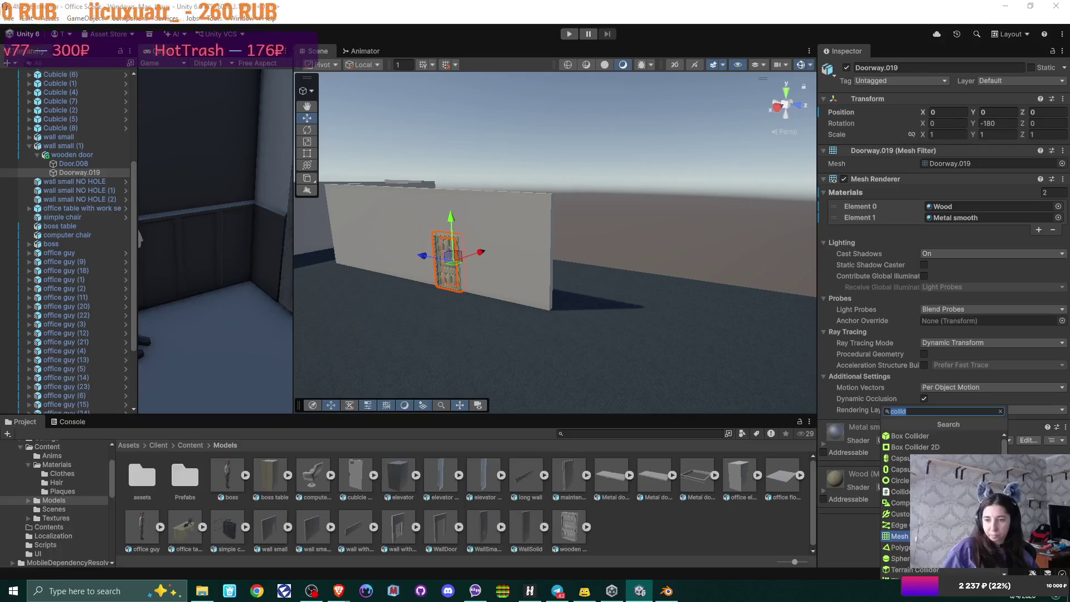
key("Return")
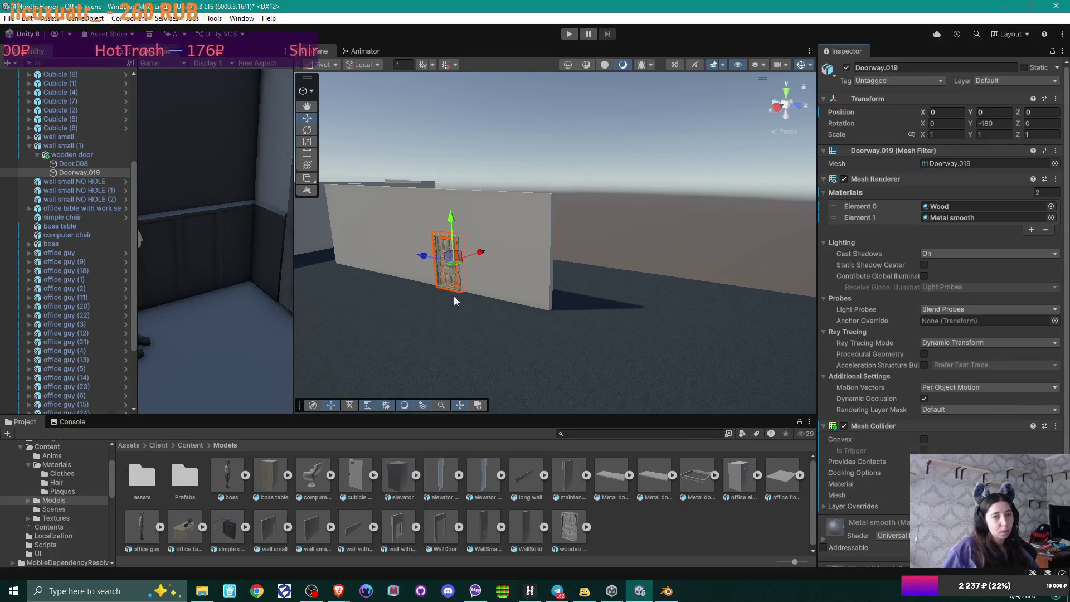
left_click(36, 154)
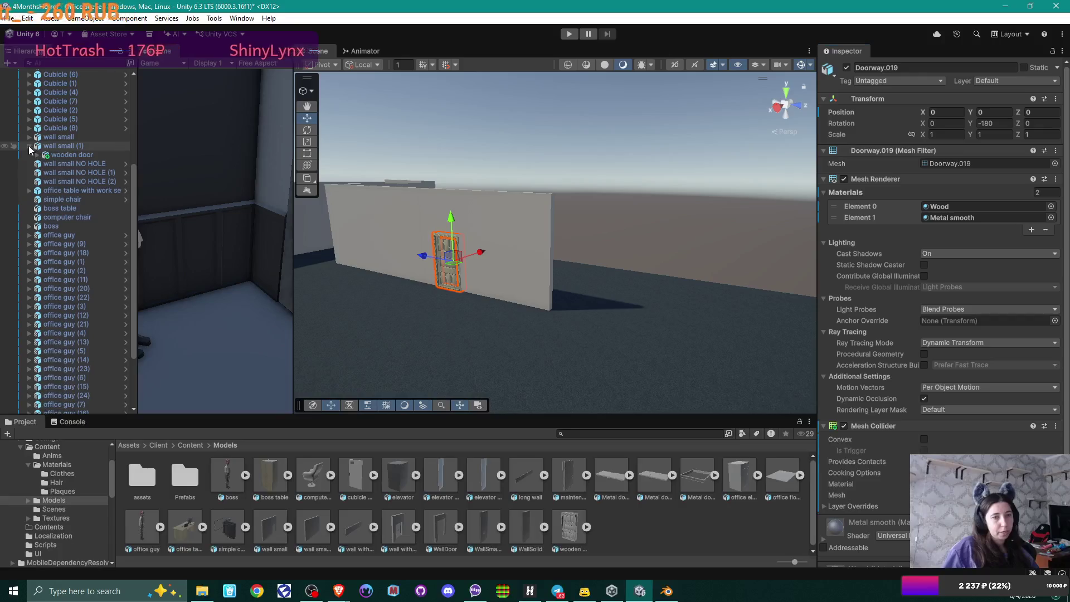
left_click(65, 146)
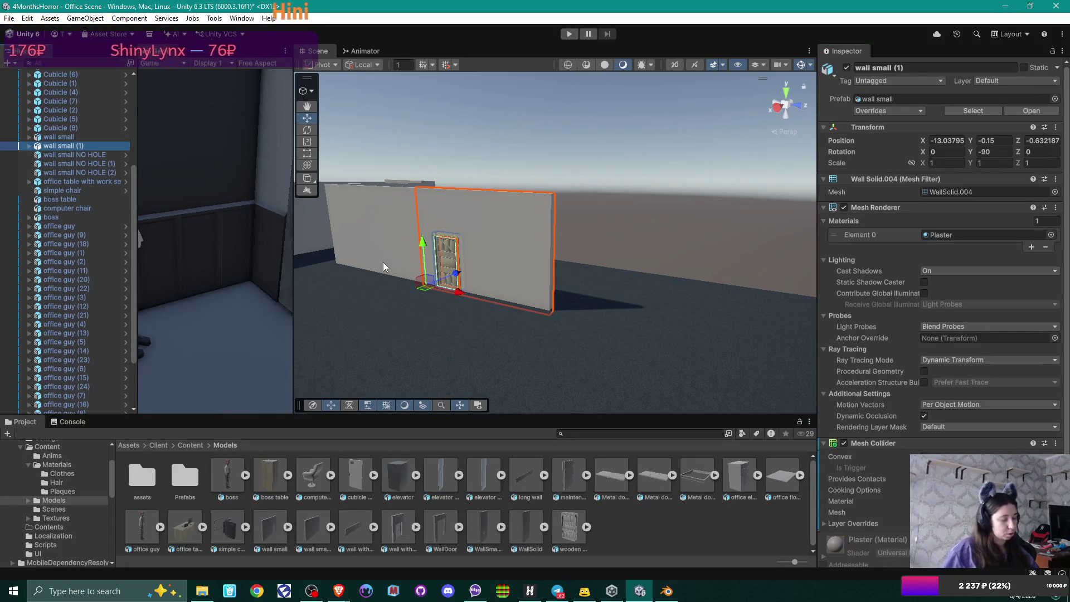
Step: Duplicate wall small (1) and vertex-snap wall small (2) flush beside it at -13.04, -0.15, 6.03
key("ctrl+d")
mouse_move(465, 292)
left_mouse_down()
mouse_move(652, 320)
mouse_move(603, 319)
left_mouse_up()
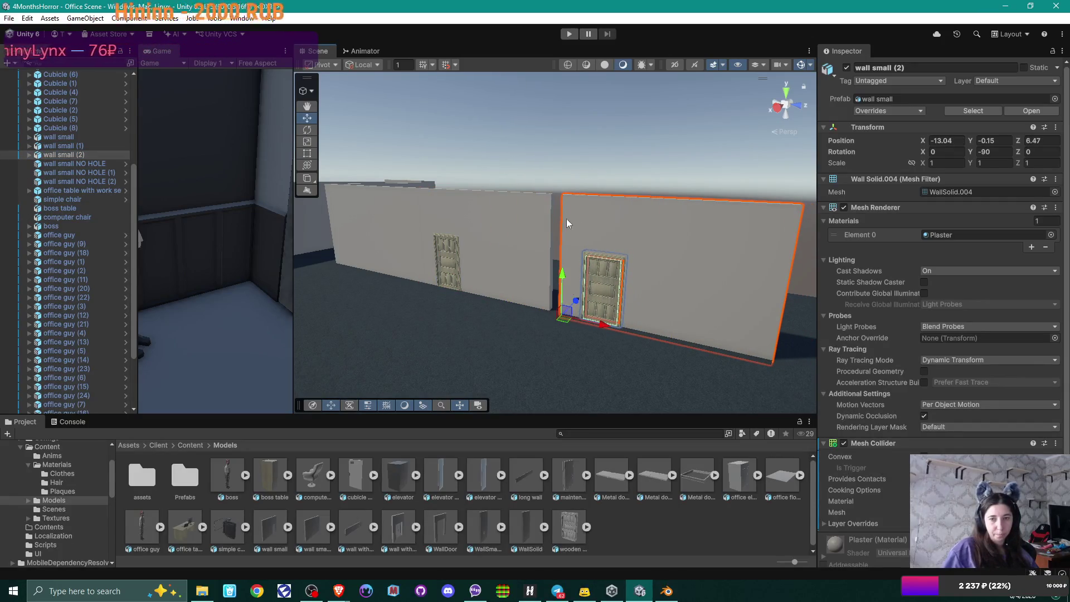
key("v")
mouse_move(563, 197)
left_mouse_down()
mouse_move(552, 196)
mouse_move(583, 296)
mouse_move(573, 322)
mouse_move(553, 317)
mouse_move(728, 315)
mouse_move(640, 318)
mouse_move(567, 300)
left_mouse_up()
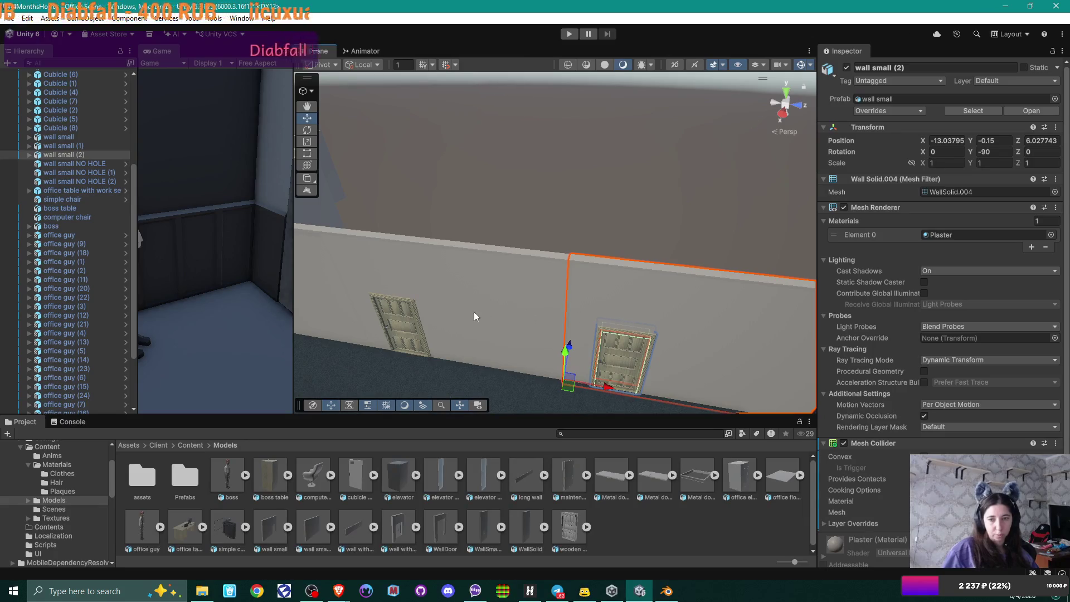
Step: Inspect wall small (2) along the long wall, then select wall small NO HOLE (2)
left_click_drag(473, 316, 672, 294)
mouse_move(547, 314)
left_mouse_down()
mouse_move(707, 306)
mouse_move(760, 231)
mouse_move(511, 317)
mouse_move(443, 326)
mouse_move(578, 299)
mouse_move(425, 317)
mouse_move(544, 311)
mouse_move(429, 310)
mouse_move(476, 305)
mouse_move(643, 310)
mouse_move(651, 323)
mouse_move(702, 312)
mouse_move(454, 329)
mouse_move(556, 306)
mouse_move(398, 296)
mouse_move(412, 282)
left_mouse_up()
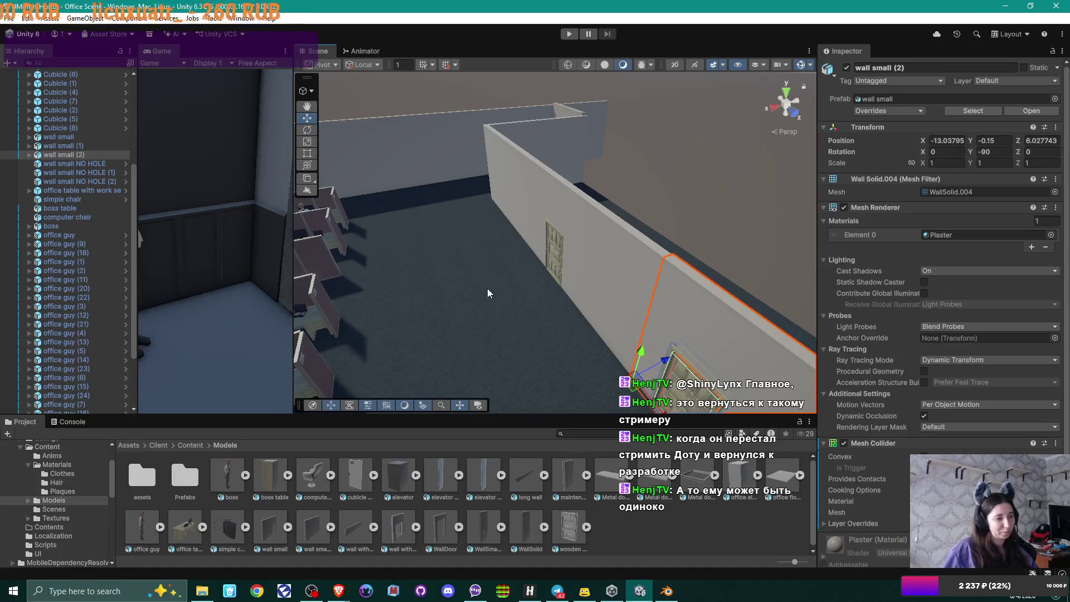
mouse_move(638, 259)
left_mouse_down()
mouse_move(442, 198)
mouse_move(580, 172)
mouse_move(767, 191)
mouse_move(528, 252)
mouse_move(564, 225)
left_mouse_up()
mouse_move(586, 189)
left_mouse_down()
mouse_move(599, 222)
mouse_move(568, 332)
mouse_move(621, 280)
mouse_move(458, 313)
mouse_move(430, 298)
mouse_move(401, 311)
mouse_move(569, 282)
left_mouse_up()
key("f")
mouse_move(499, 286)
left_mouse_down()
mouse_move(429, 275)
mouse_move(436, 242)
left_mouse_up()
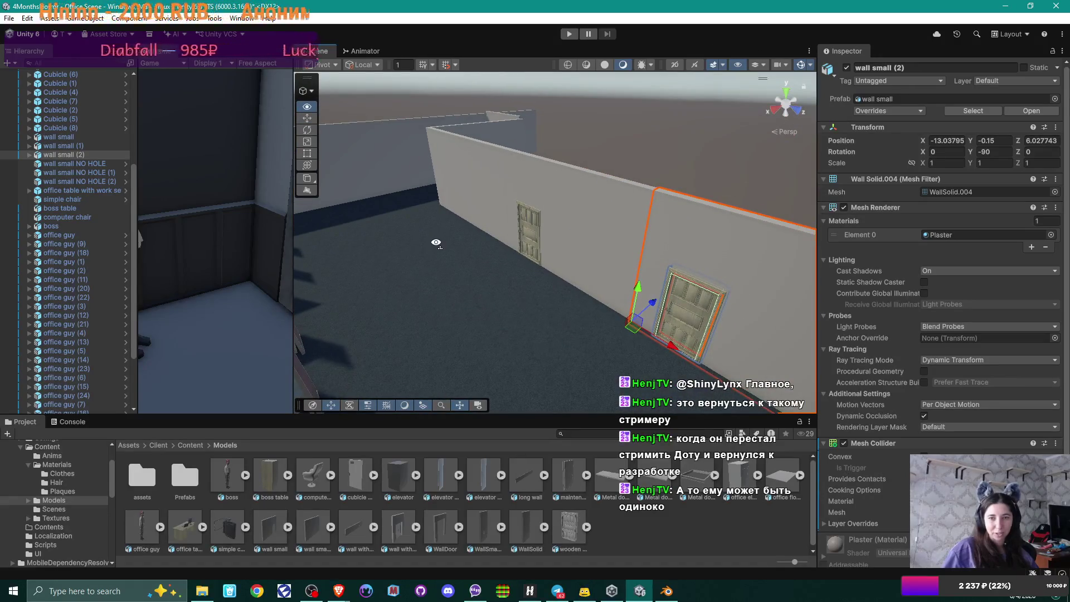
key("f")
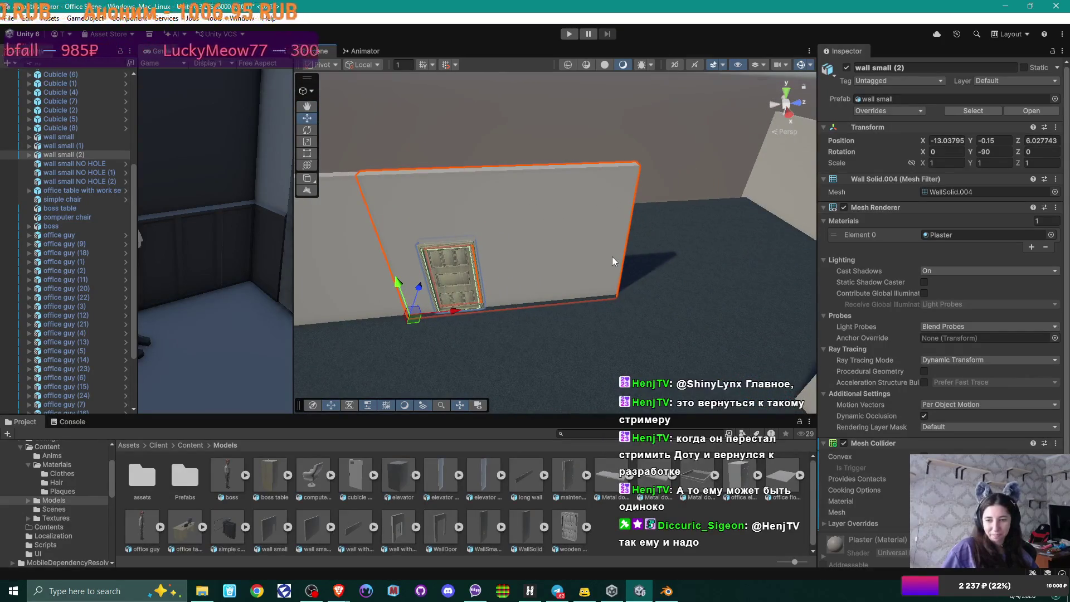
mouse_move(513, 330)
left_mouse_down()
mouse_move(356, 310)
mouse_move(669, 305)
mouse_move(623, 313)
mouse_move(373, 292)
left_mouse_up()
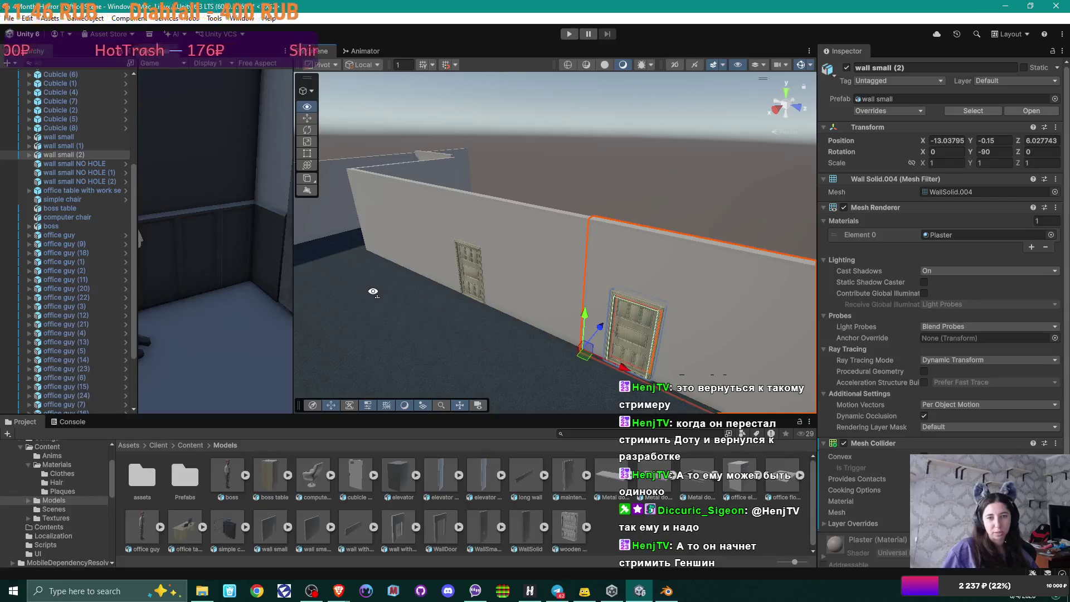
left_click(394, 217)
mouse_move(394, 217)
left_mouse_down()
mouse_move(754, 317)
mouse_move(669, 321)
left_mouse_up()
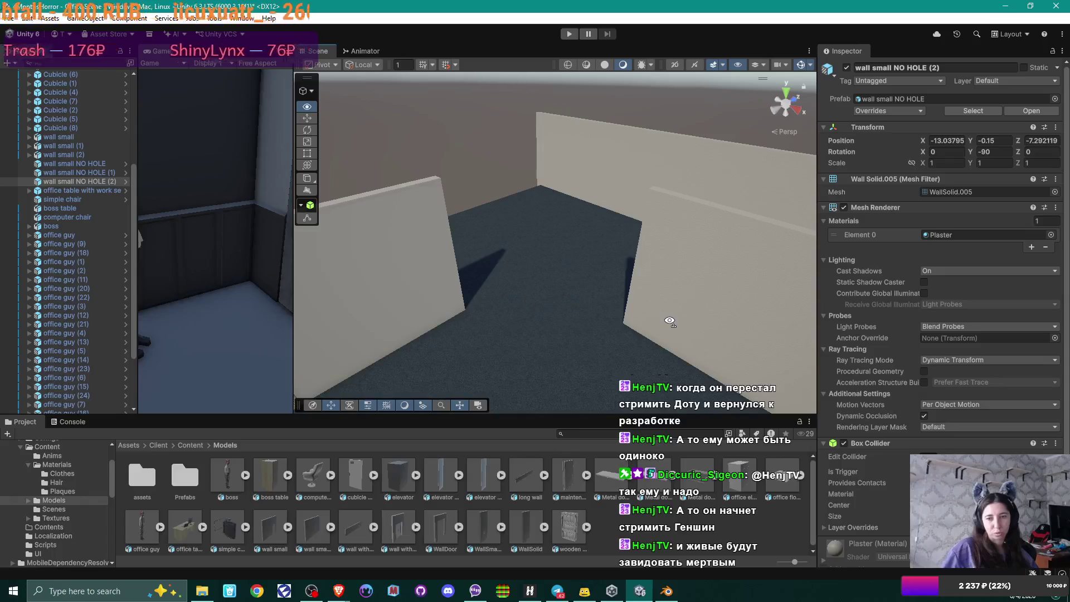
left_click_drag(521, 320, 666, 297)
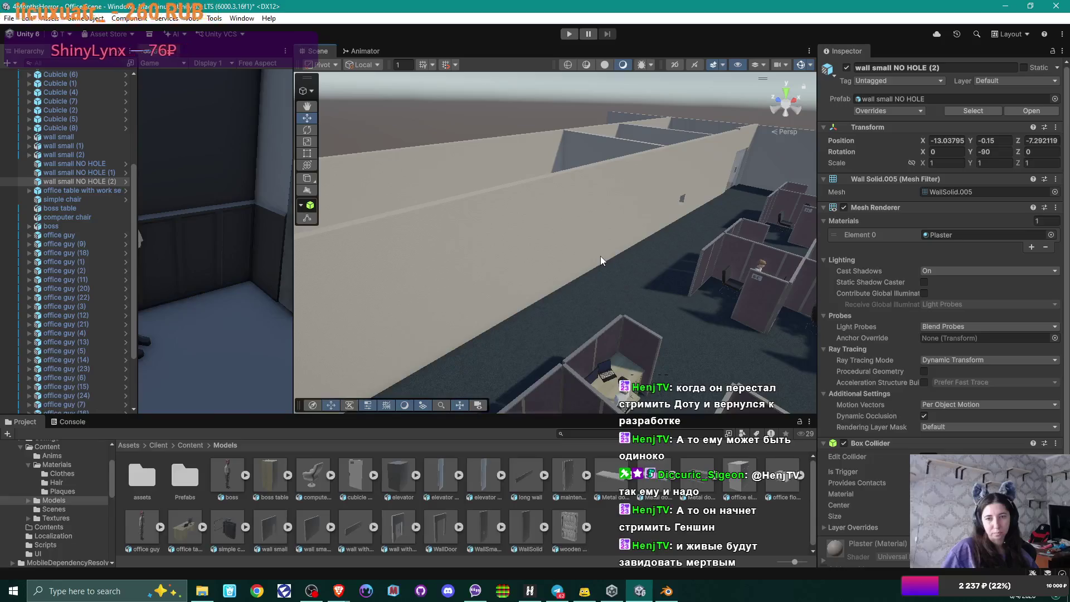
left_click_drag(617, 263, 382, 280)
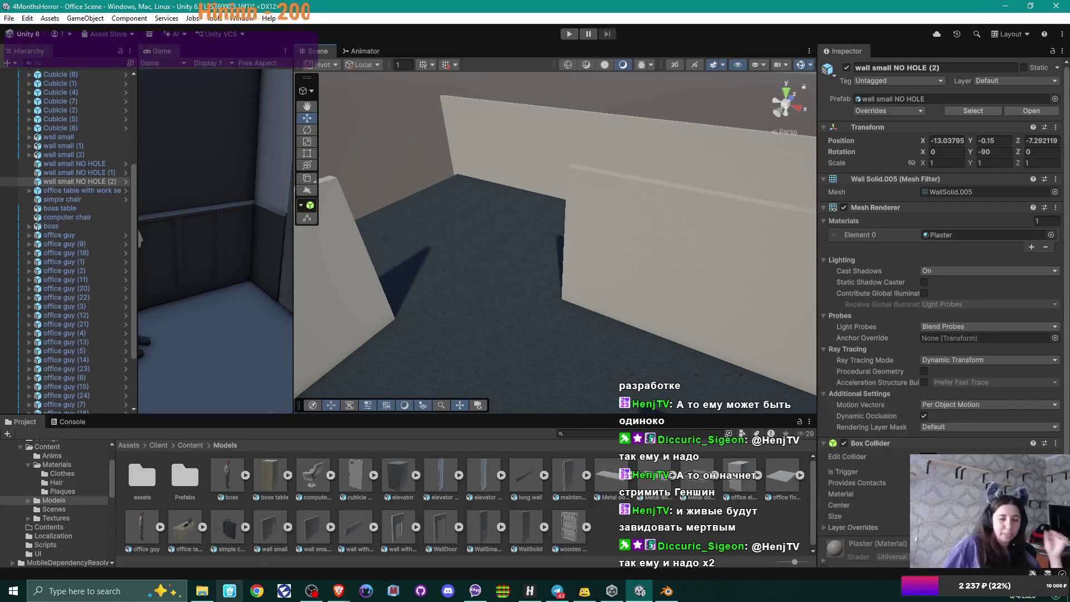
left_click(205, 594)
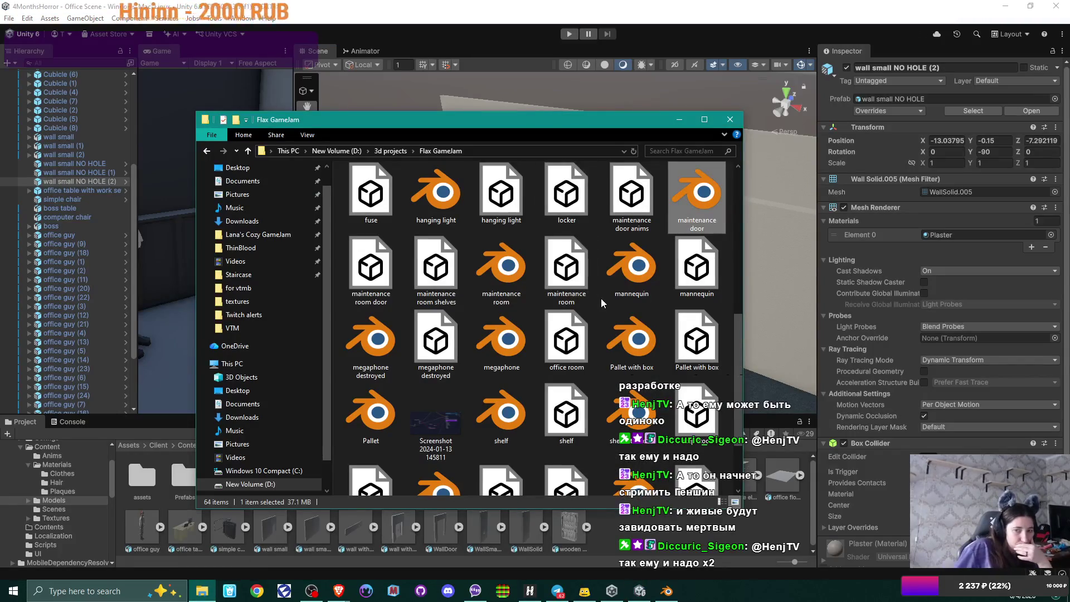
Step: Browse File Explorer from 3d projects into the VTM folder and look through its contents
scroll(556, 316, "down", 3)
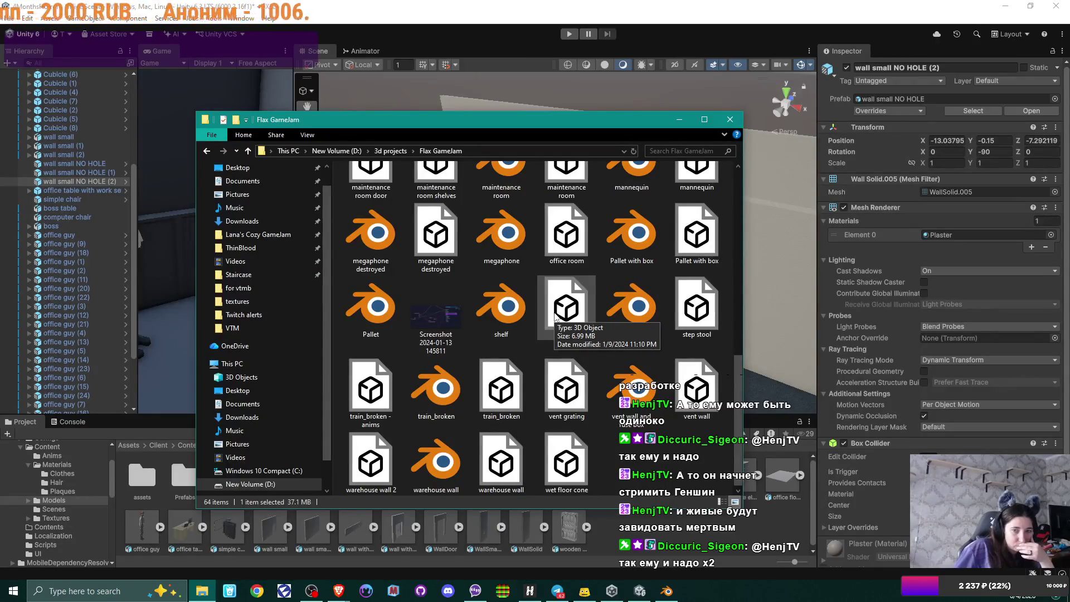
scroll(555, 317, "up", 10)
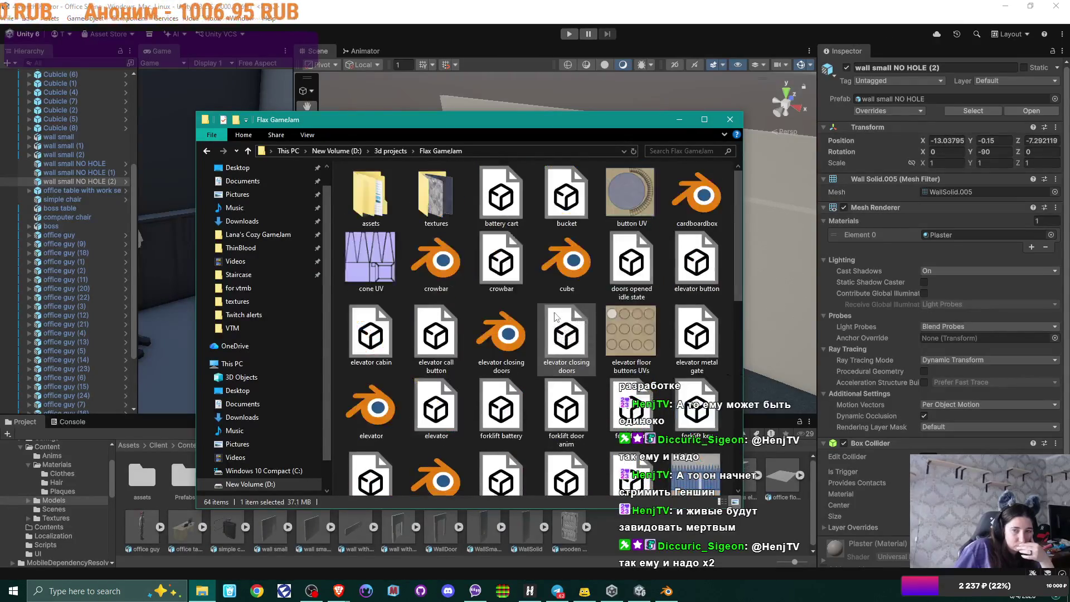
left_click(386, 153)
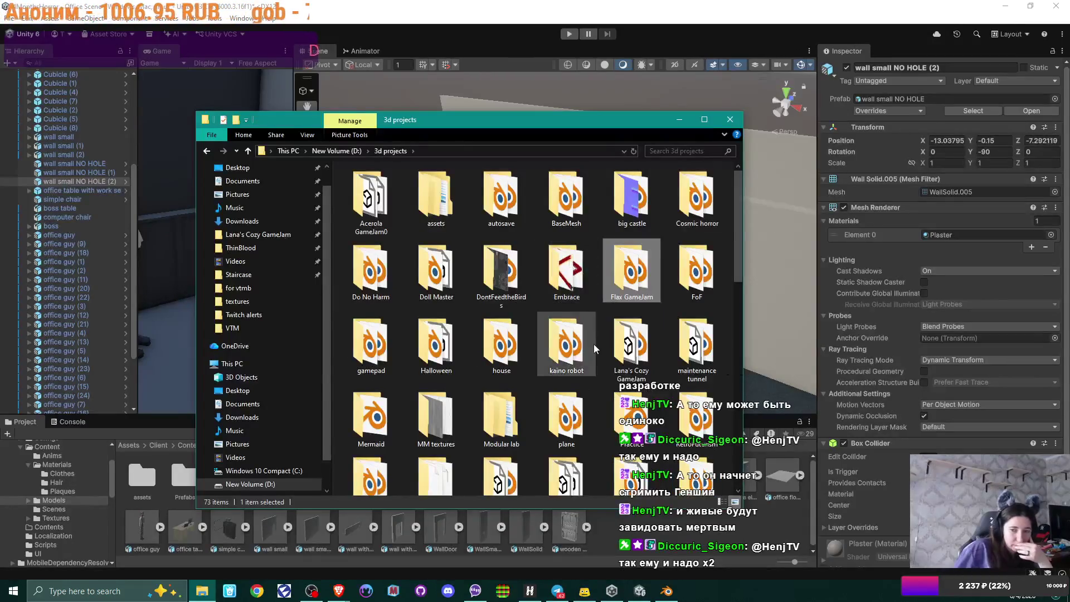
scroll(593, 345, "down", 10)
scroll(593, 345, "up", 3)
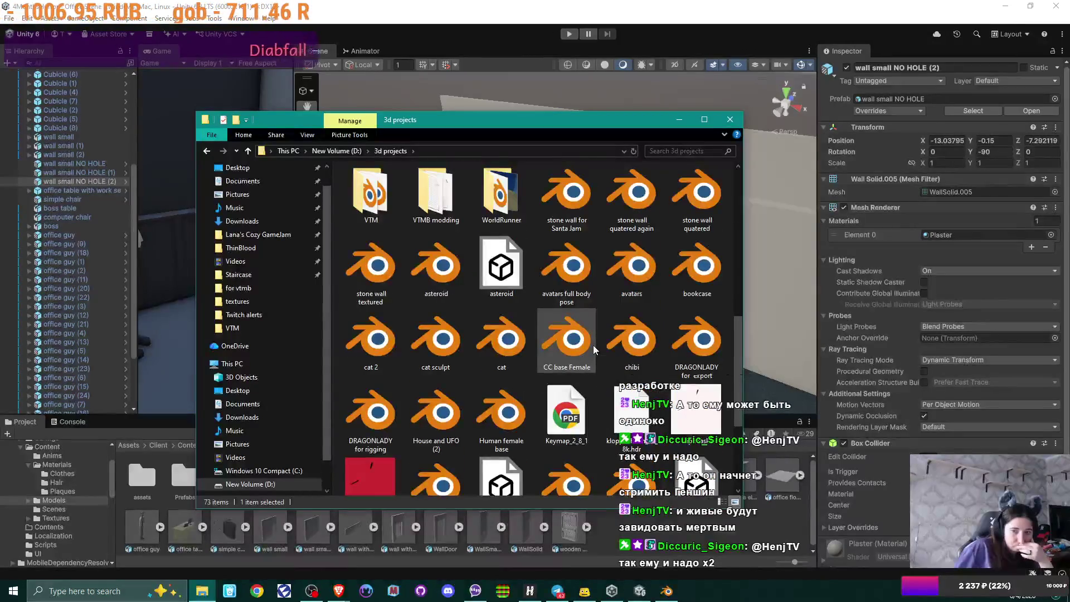
double_click(371, 192)
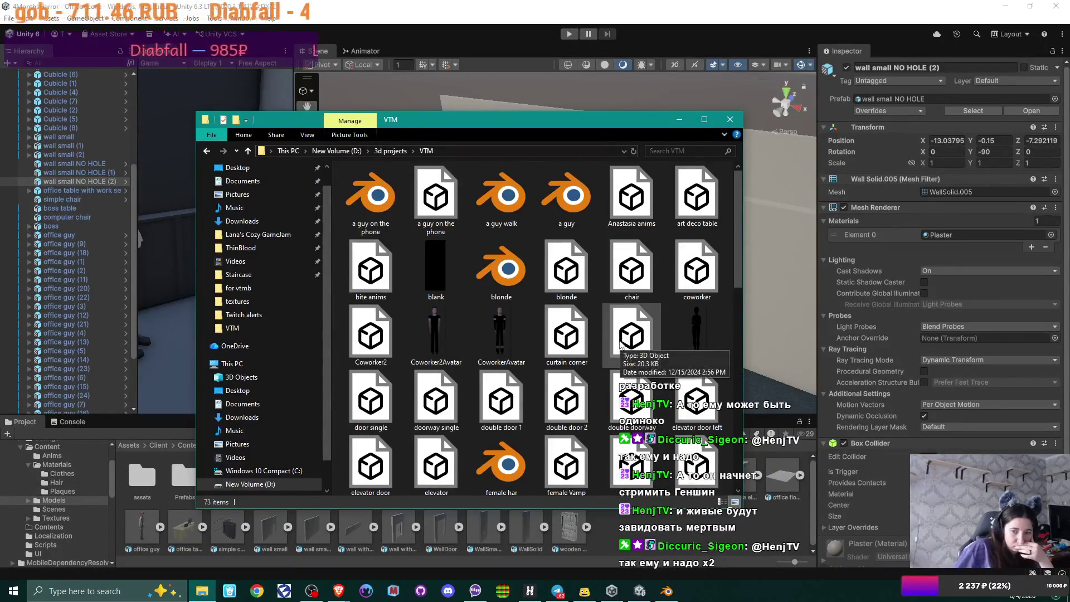
scroll(619, 343, "down", 3)
scroll(616, 341, "down", 3)
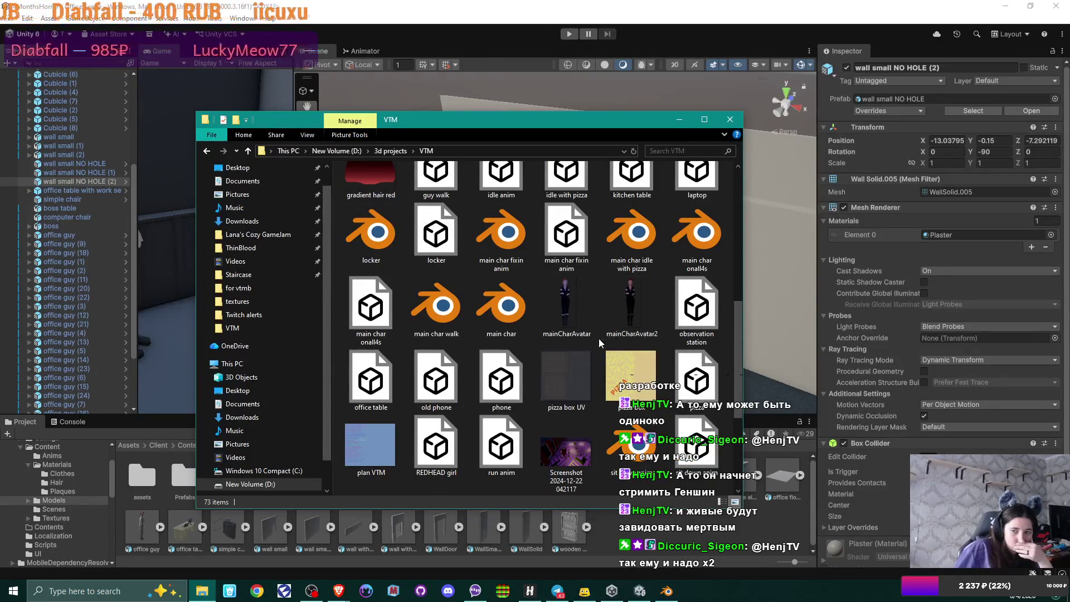
scroll(594, 311, "down", 3)
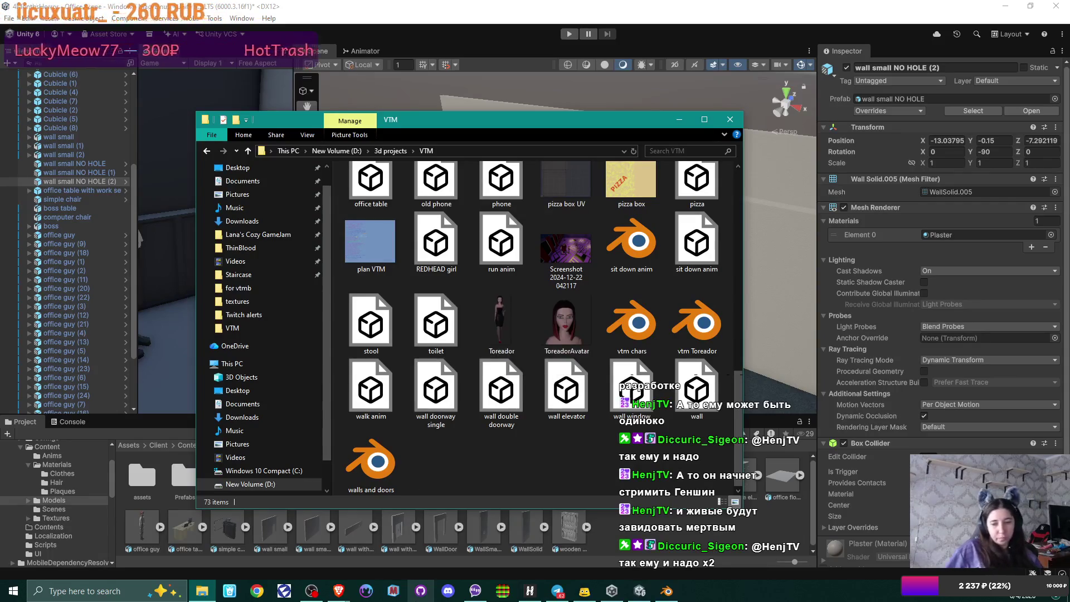
Step: Open the VTMGameJam project from the Flax Launcher's project list
mouse_move(289, 595)
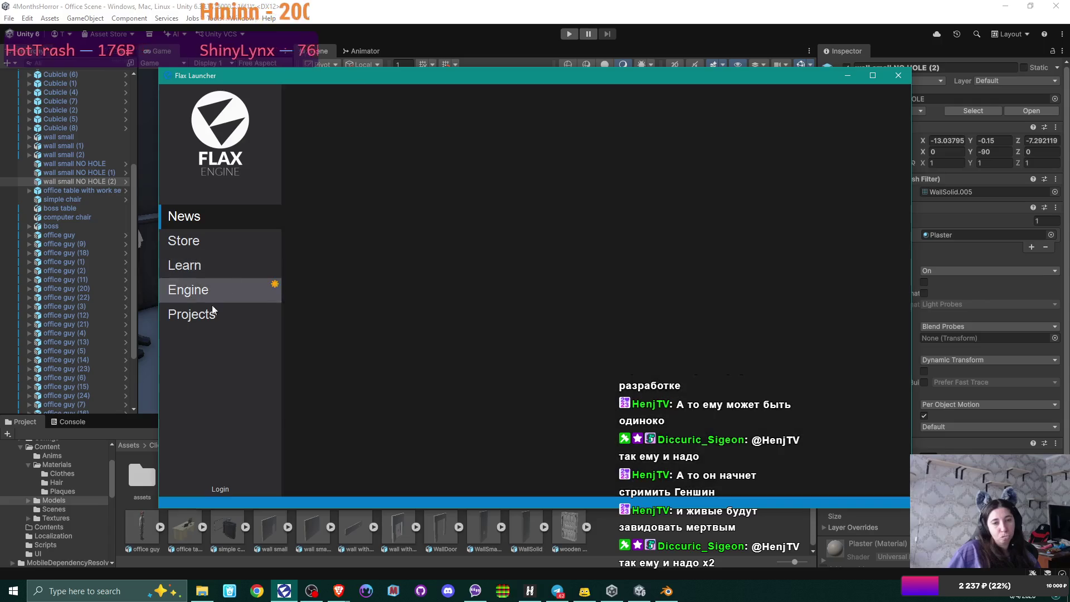
left_click(211, 312)
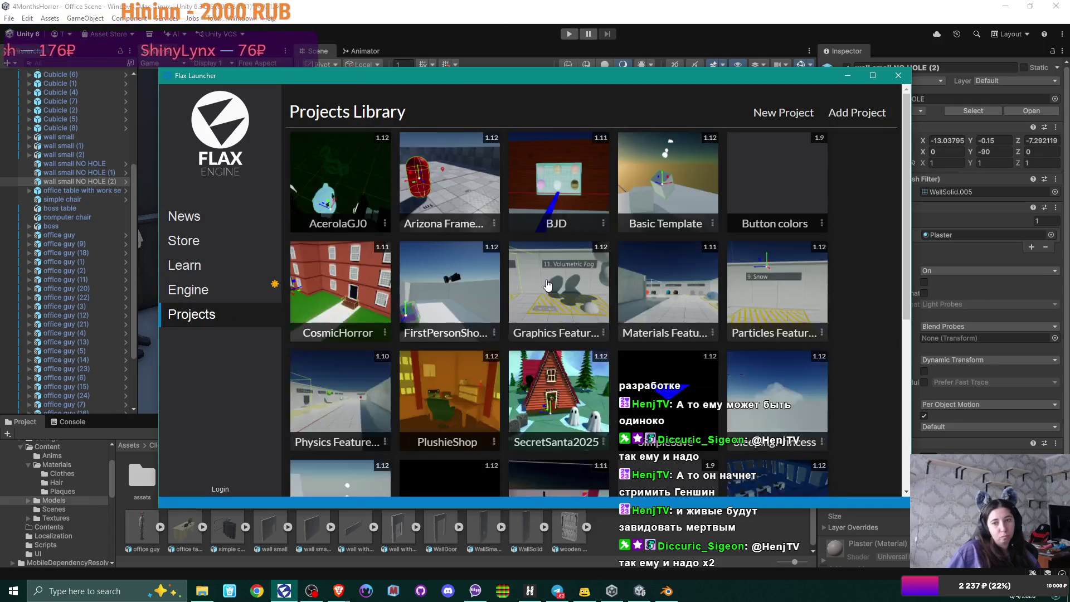
scroll(553, 281, "down", 3)
scroll(553, 281, "down", 2)
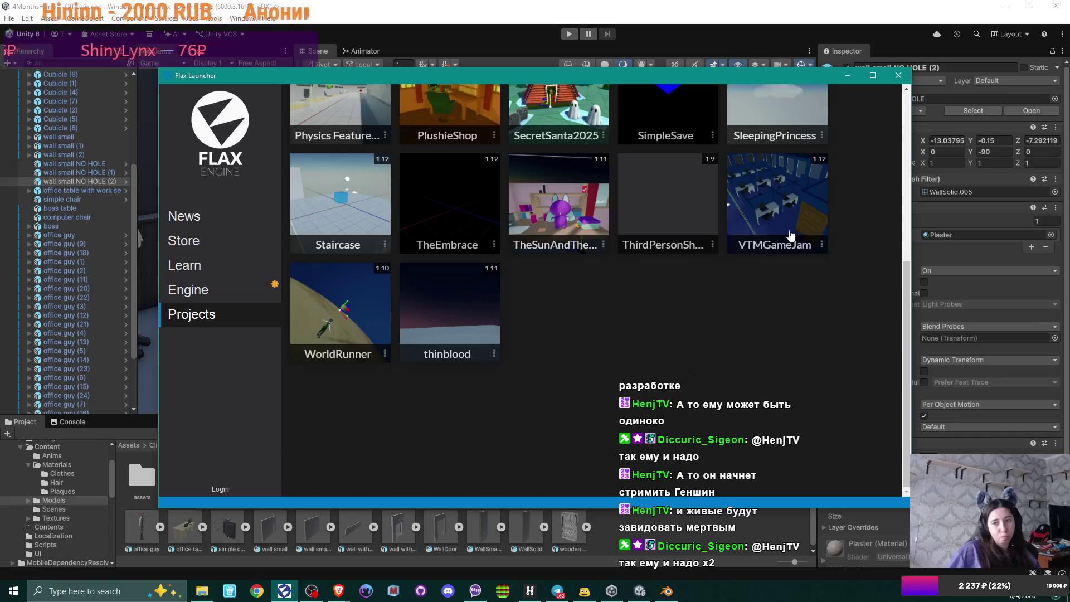
left_click(783, 251)
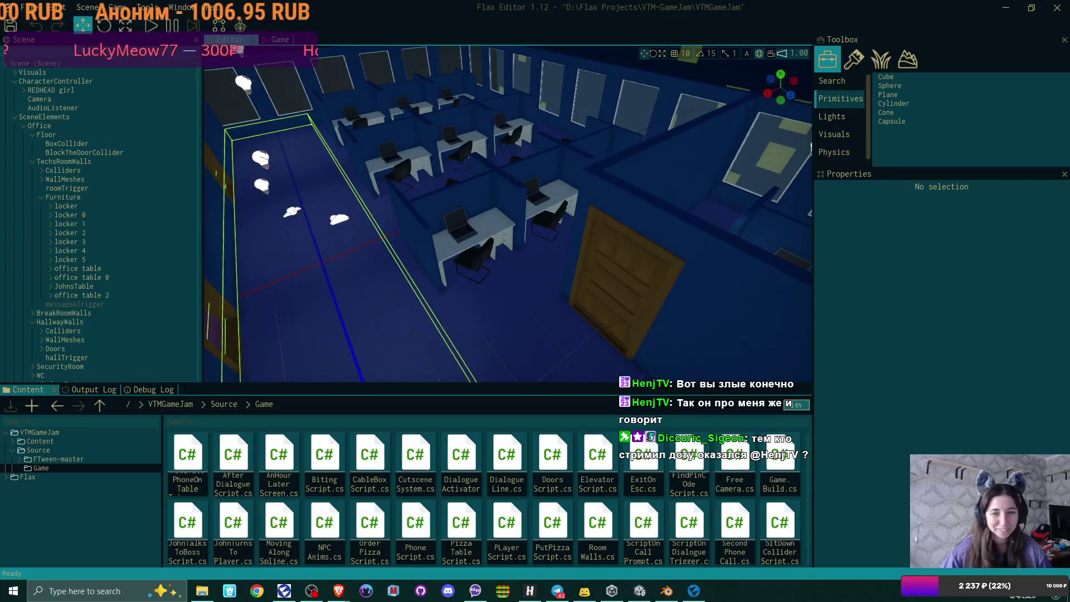
mouse_move(386, 256)
left_mouse_down()
mouse_move(357, 228)
mouse_move(833, 239)
left_mouse_up()
left_click(832, 244)
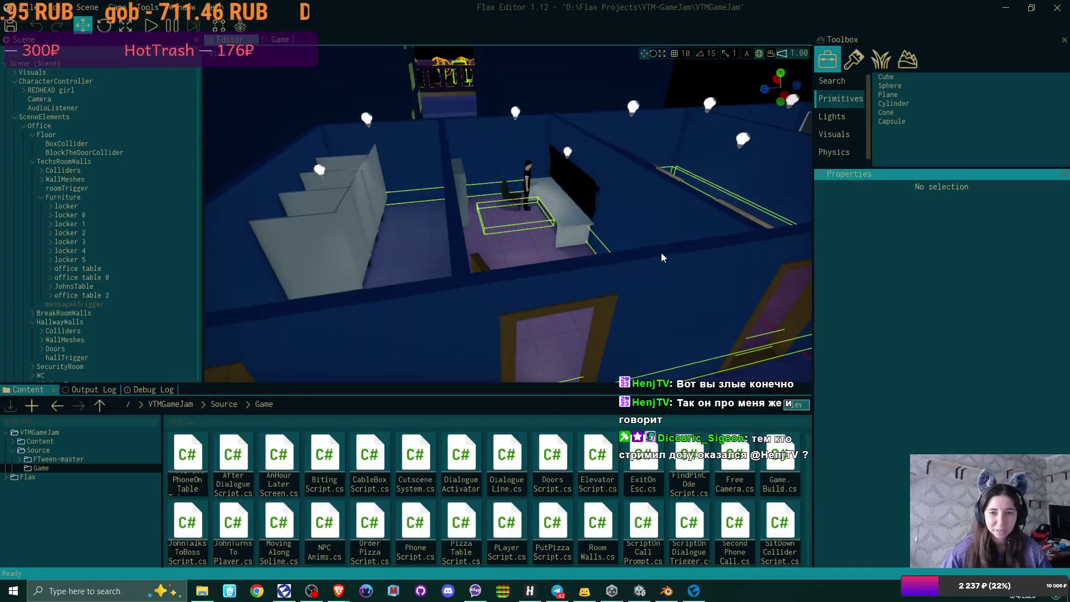
left_click_drag(727, 243, 512, 270)
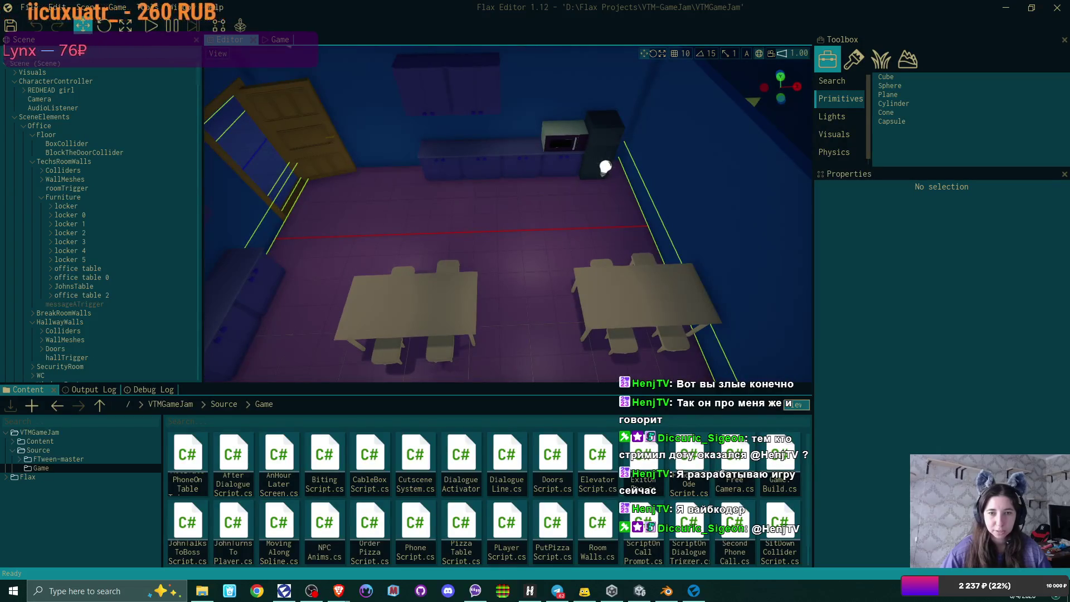
left_click_drag(747, 213, 747, 212)
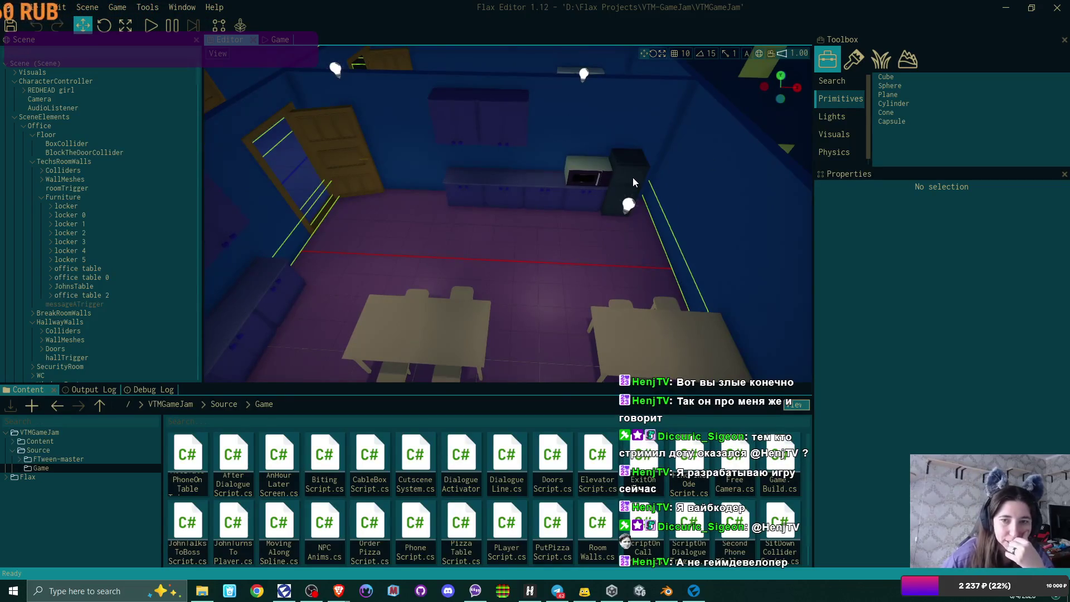
mouse_move(516, 189)
left_mouse_down()
mouse_move(485, 181)
mouse_move(491, 219)
left_mouse_up()
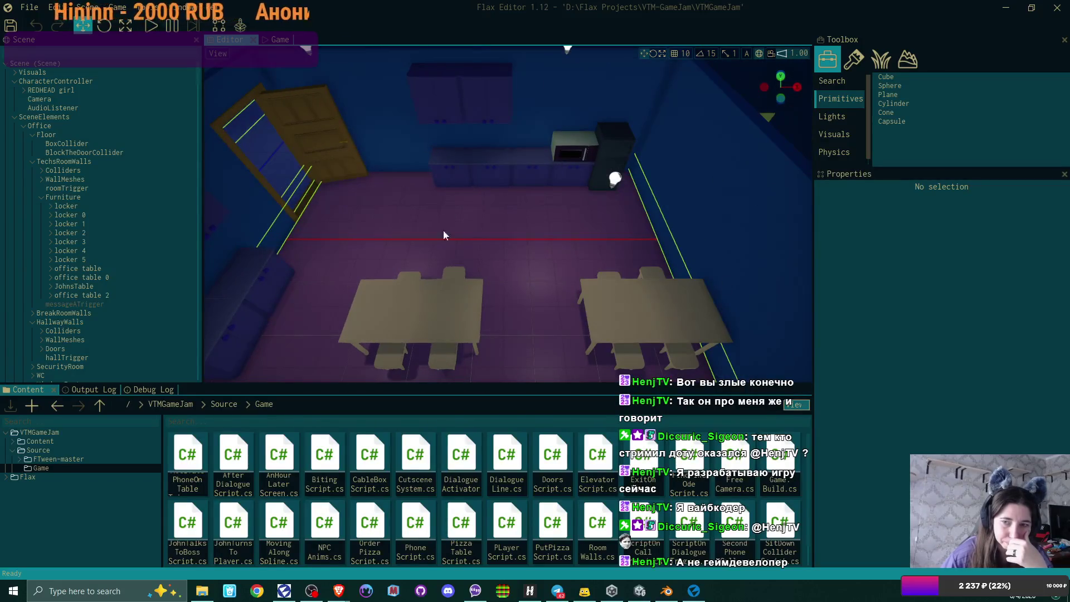
left_click_drag(581, 198, 535, 192)
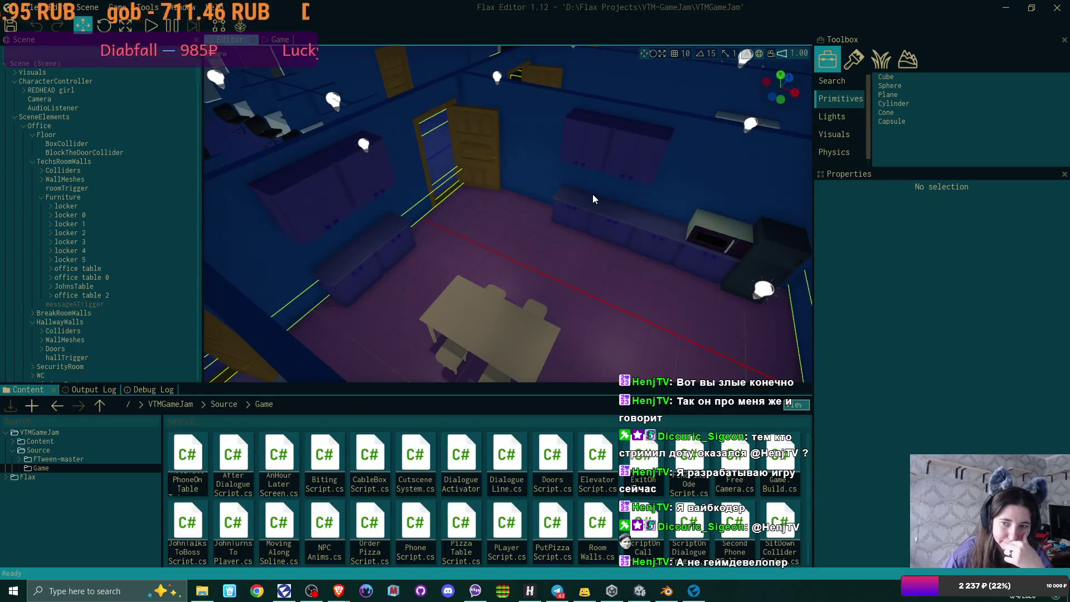
left_click(1053, 8)
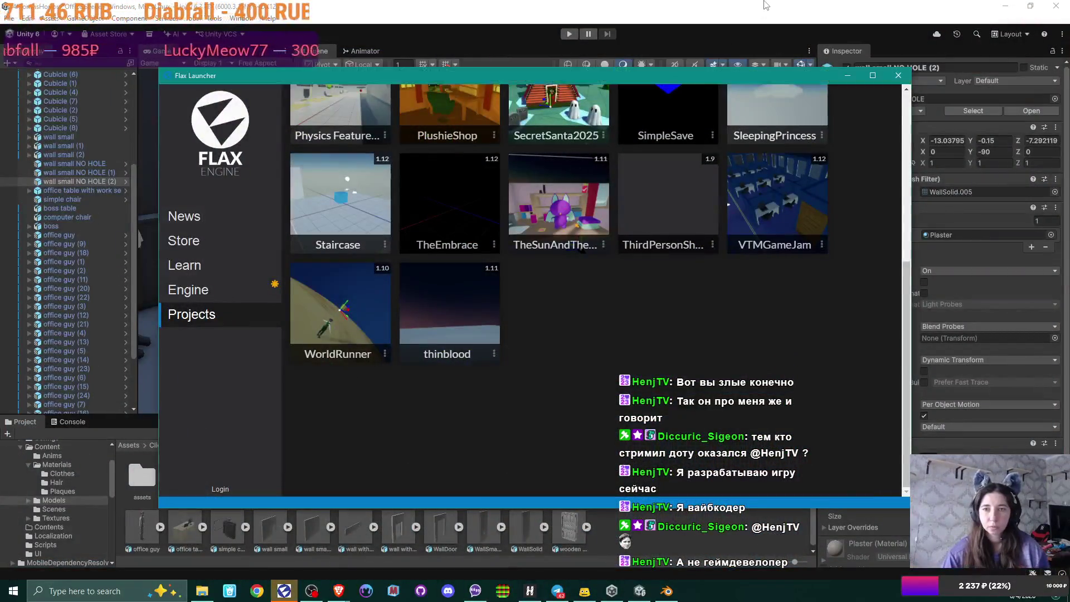
Step: Close the Flax launcher, then orbit Unity's office scene to inspect the wall with a small window
left_click(898, 83)
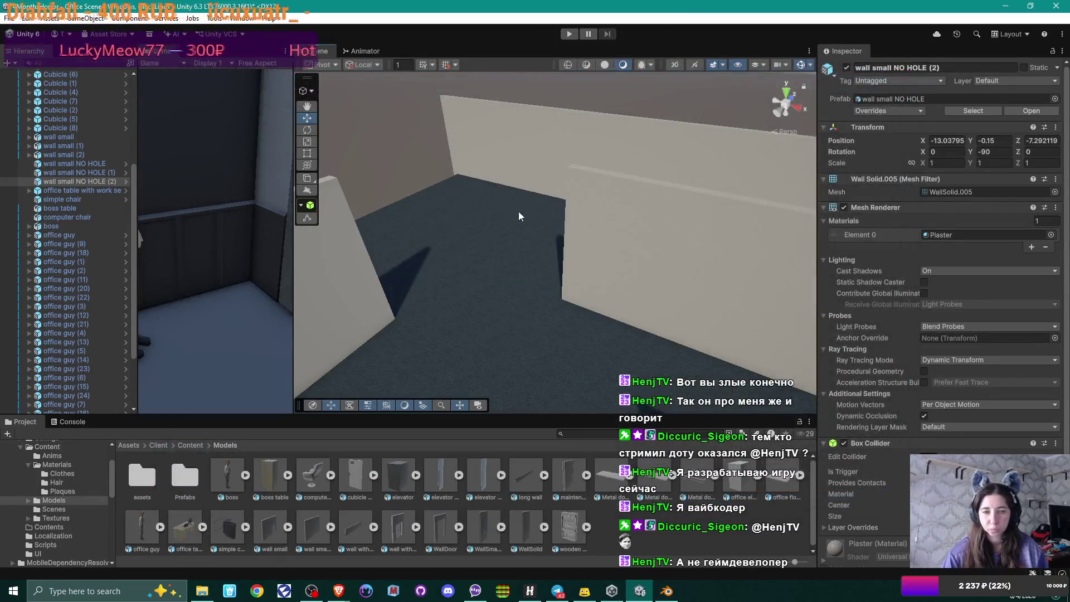
mouse_move(519, 216)
left_mouse_down()
mouse_move(406, 248)
mouse_move(363, 248)
mouse_move(544, 263)
mouse_move(683, 256)
left_mouse_up()
left_click(565, 232)
mouse_move(621, 268)
left_mouse_down()
mouse_move(486, 265)
mouse_move(351, 282)
mouse_move(315, 271)
left_mouse_up()
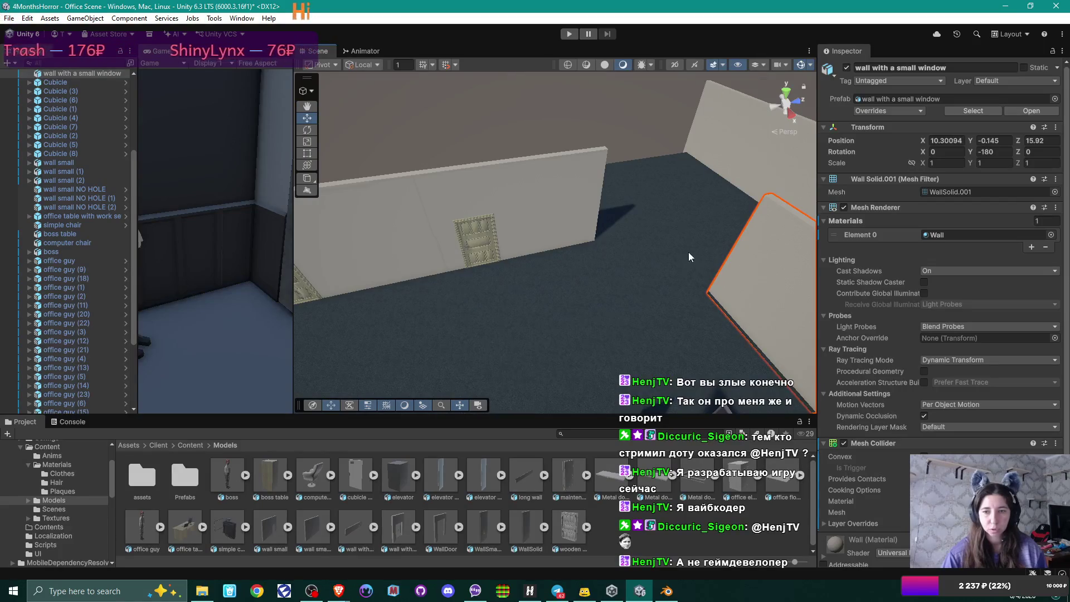
mouse_move(682, 248)
left_mouse_down()
mouse_move(740, 259)
mouse_move(406, 248)
mouse_move(769, 249)
mouse_move(535, 255)
mouse_move(449, 234)
mouse_move(382, 171)
left_mouse_up()
Step: Duplicate 'wall small NO HOLE (2)' and vertex-snap the copy onto the long wall's end
left_click(369, 185)
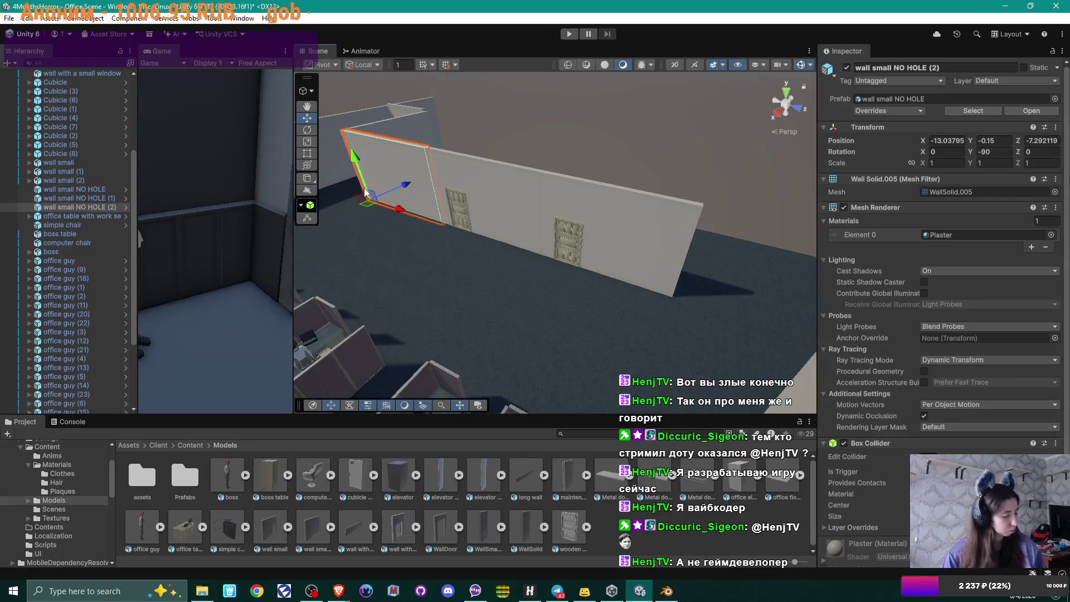
key("ctrl+d")
mouse_move(392, 211)
left_mouse_down()
mouse_move(504, 239)
mouse_move(736, 269)
left_mouse_up()
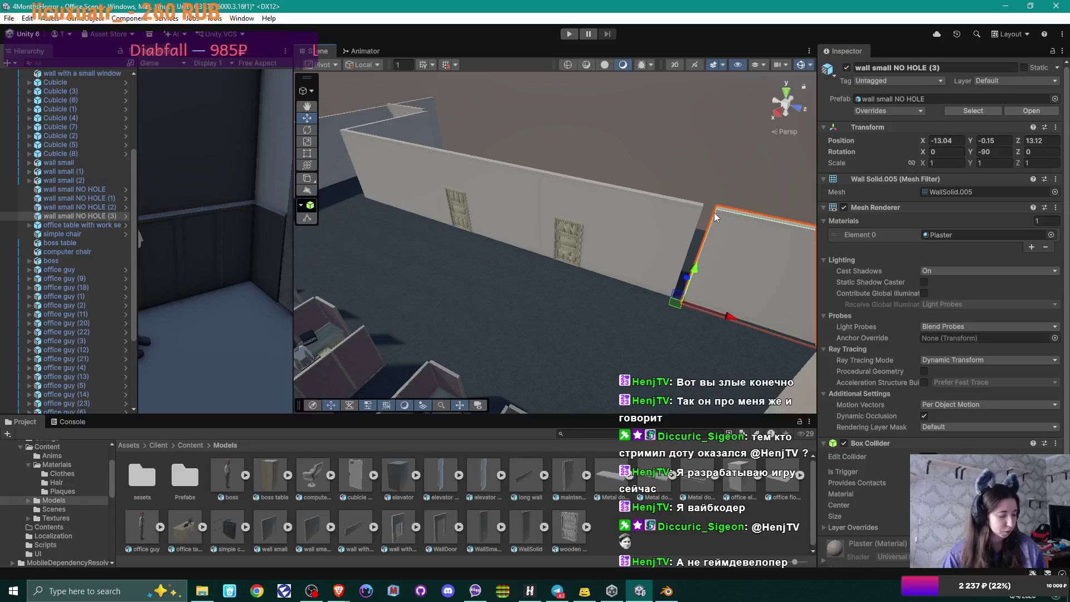
key("v")
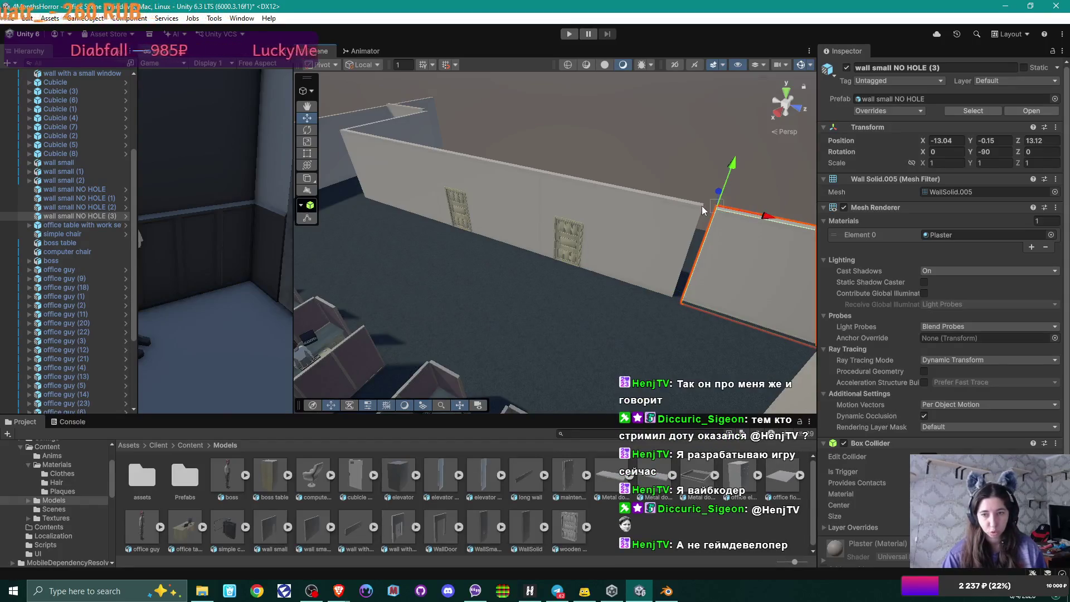
left_click_drag(719, 210, 705, 206)
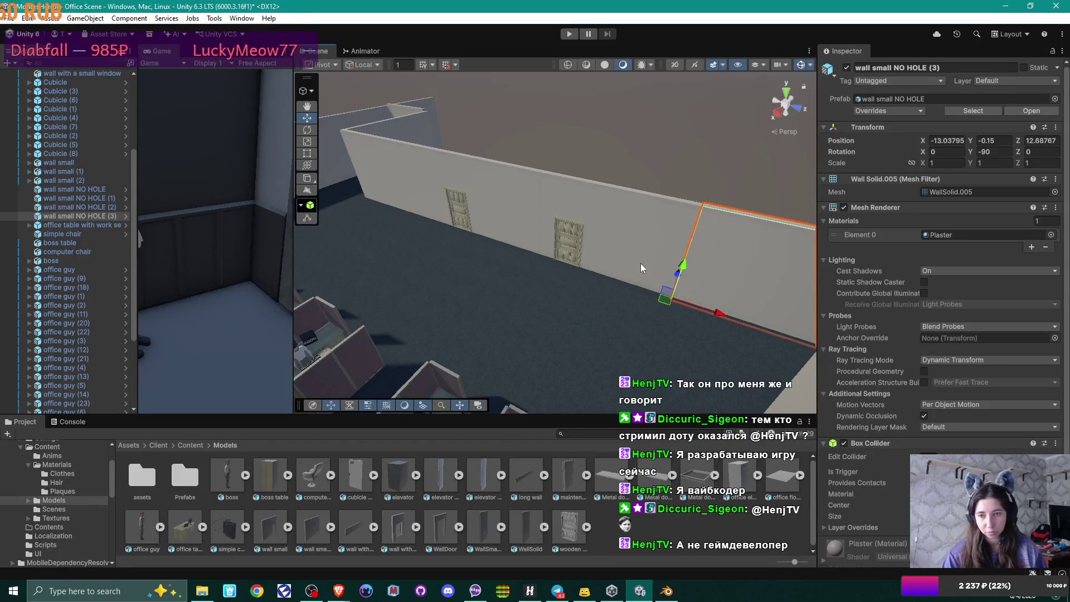
key("f")
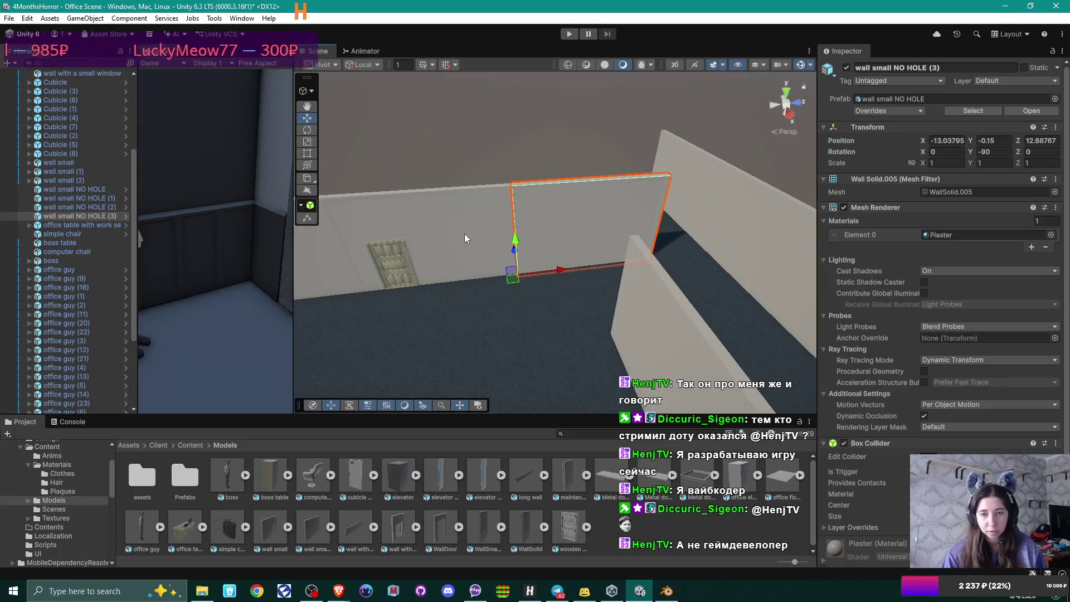
Step: Check the neighbouring walls and view the window wall from above the cubicles
left_click(465, 234)
left_click(710, 170)
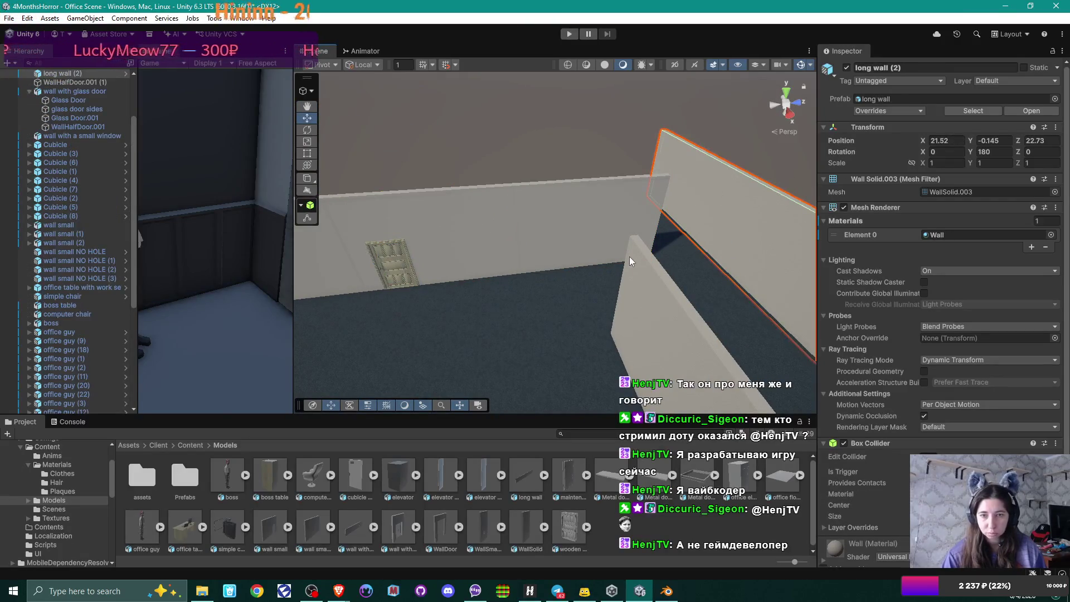
mouse_move(630, 257)
left_mouse_down()
mouse_move(455, 263)
mouse_move(516, 251)
mouse_move(549, 339)
mouse_move(569, 350)
mouse_move(537, 270)
mouse_move(460, 301)
mouse_move(539, 287)
mouse_move(511, 291)
mouse_move(676, 294)
mouse_move(452, 291)
mouse_move(721, 273)
mouse_move(497, 282)
mouse_move(690, 277)
mouse_move(635, 275)
mouse_move(613, 231)
mouse_move(509, 172)
left_mouse_up()
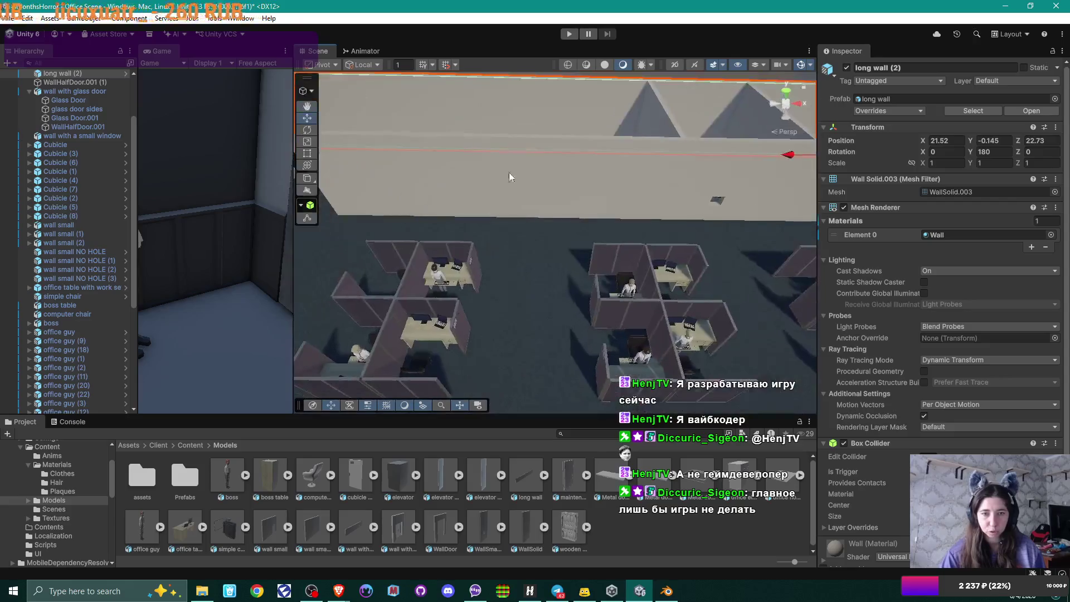
left_click(710, 169)
mouse_move(669, 203)
left_mouse_down()
mouse_move(720, 209)
mouse_move(512, 205)
left_mouse_up()
left_click_drag(444, 181, 410, 196)
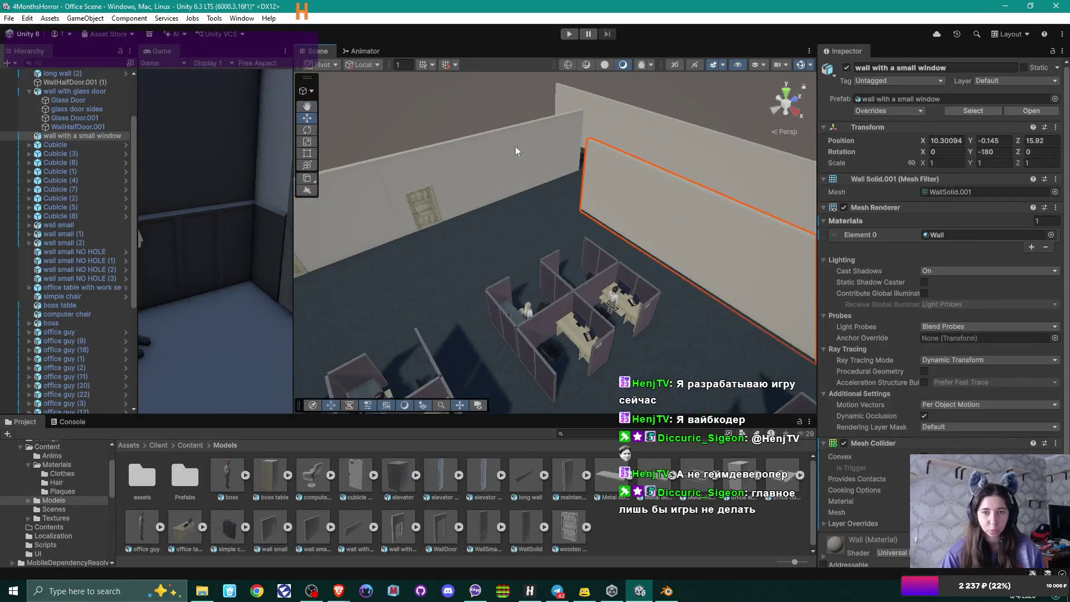
key("alt+Tab")
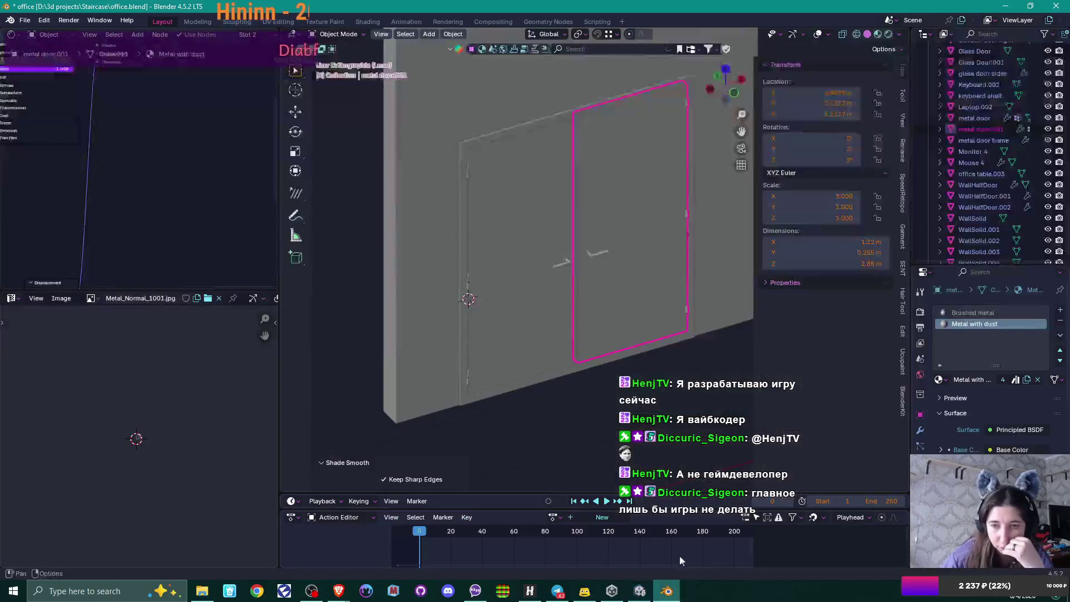
Step: Shorten the plaster wall WallSolid.001 to 10.6 m by sliding its end vertices in
key("KP_Divide")
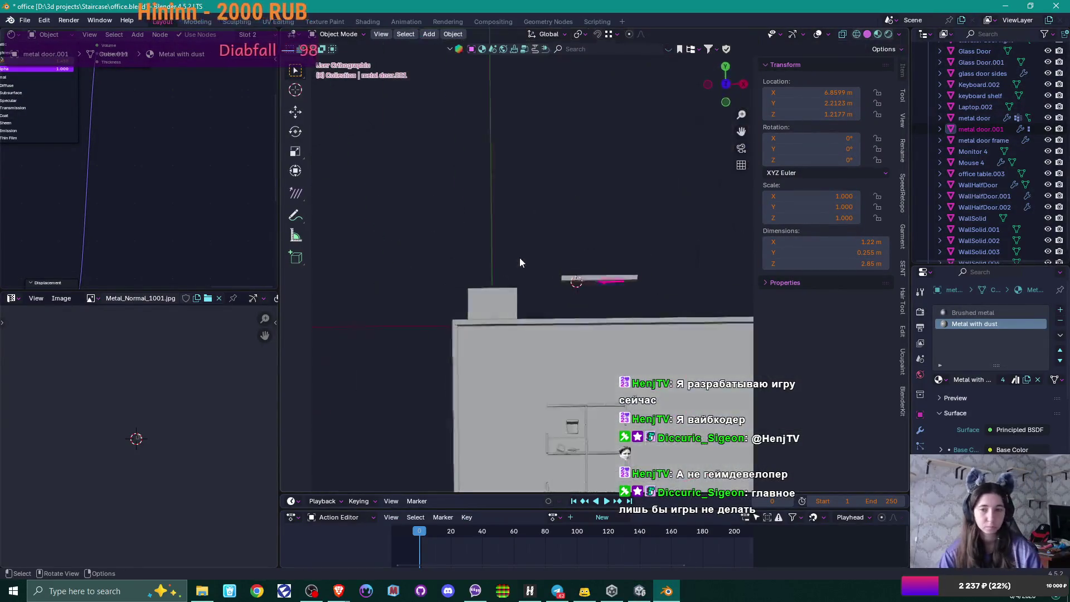
mouse_move(642, 285)
left_mouse_down()
mouse_move(628, 195)
mouse_move(453, 188)
mouse_move(661, 273)
mouse_move(474, 205)
left_mouse_up()
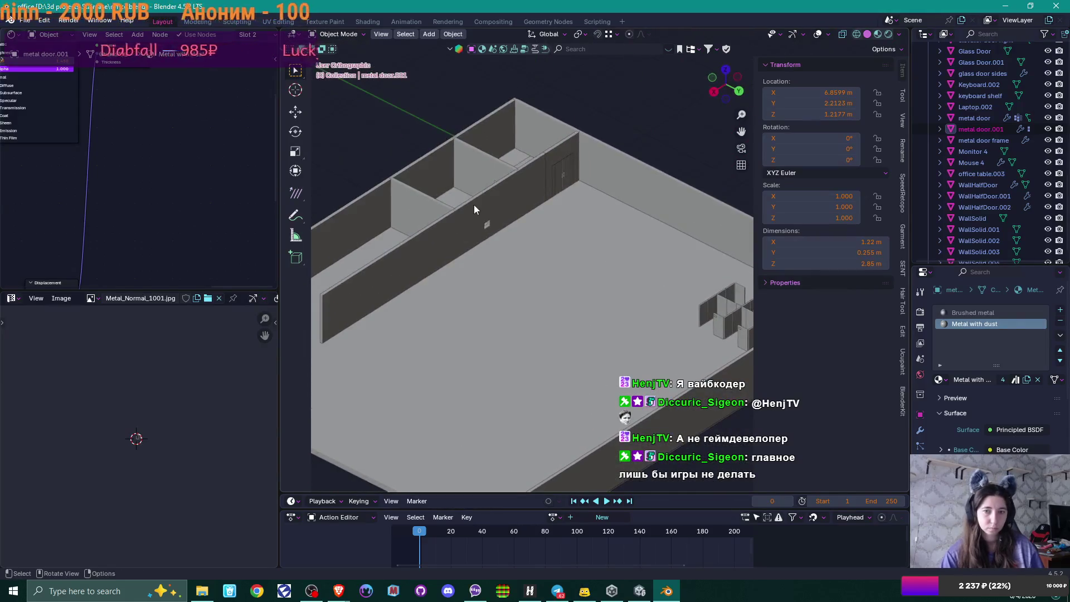
left_click(474, 205)
mouse_move(557, 246)
left_mouse_down()
mouse_move(667, 287)
mouse_move(598, 310)
mouse_move(403, 336)
left_mouse_up()
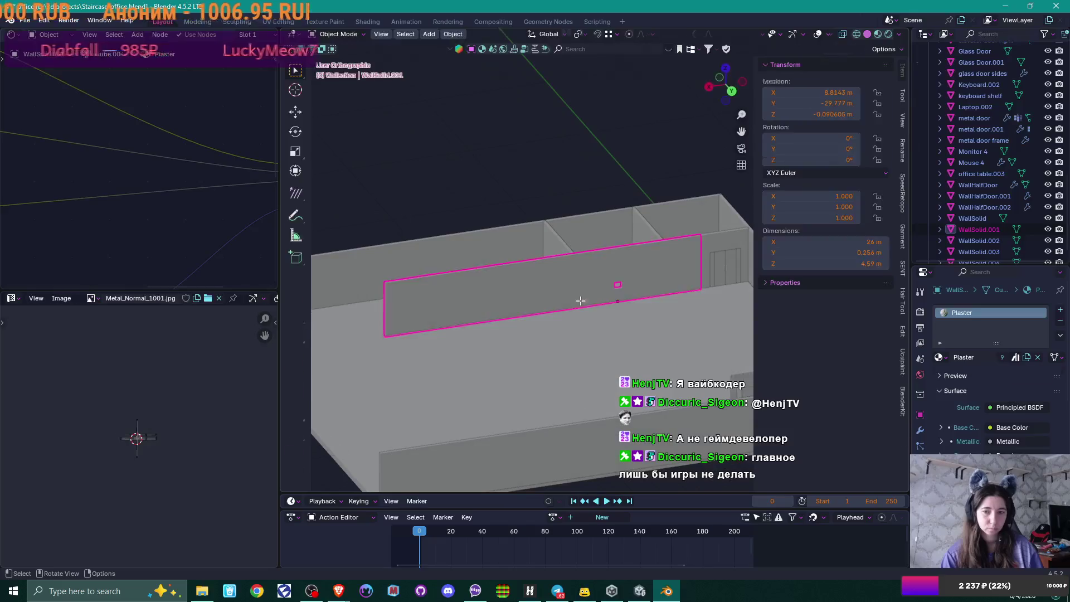
key("Tab")
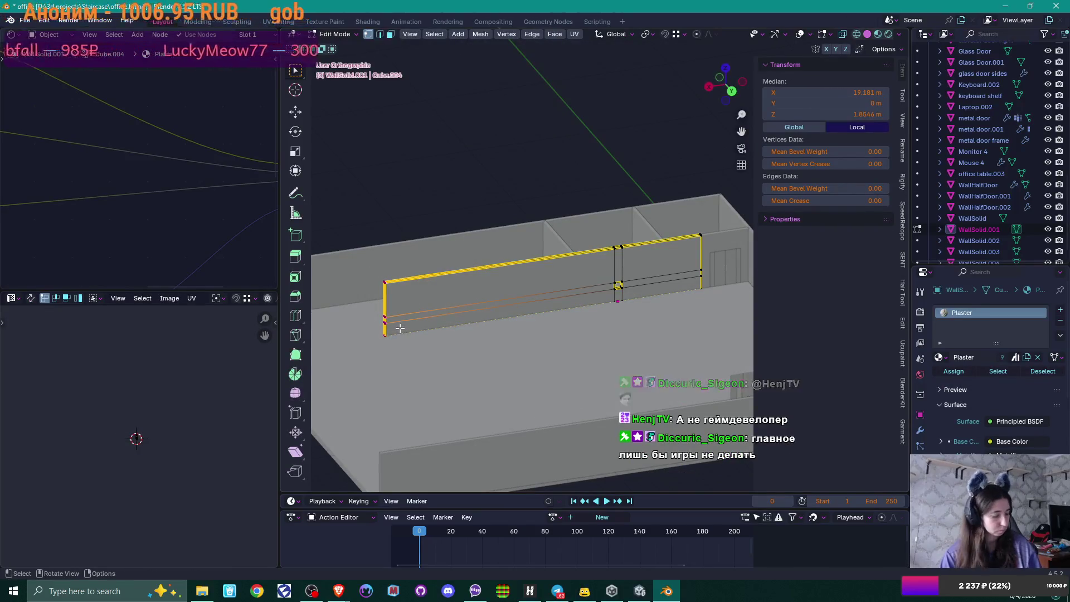
key("shift+v")
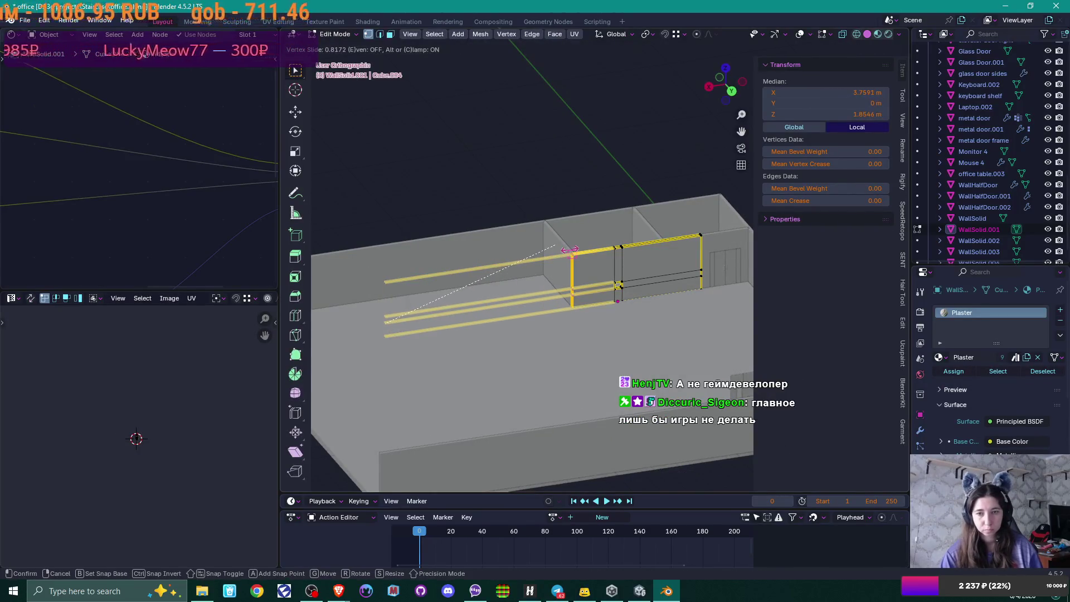
left_click(617, 287)
mouse_move(616, 287)
left_mouse_down()
mouse_move(547, 311)
mouse_move(549, 366)
mouse_move(554, 319)
left_mouse_up()
key("Tab")
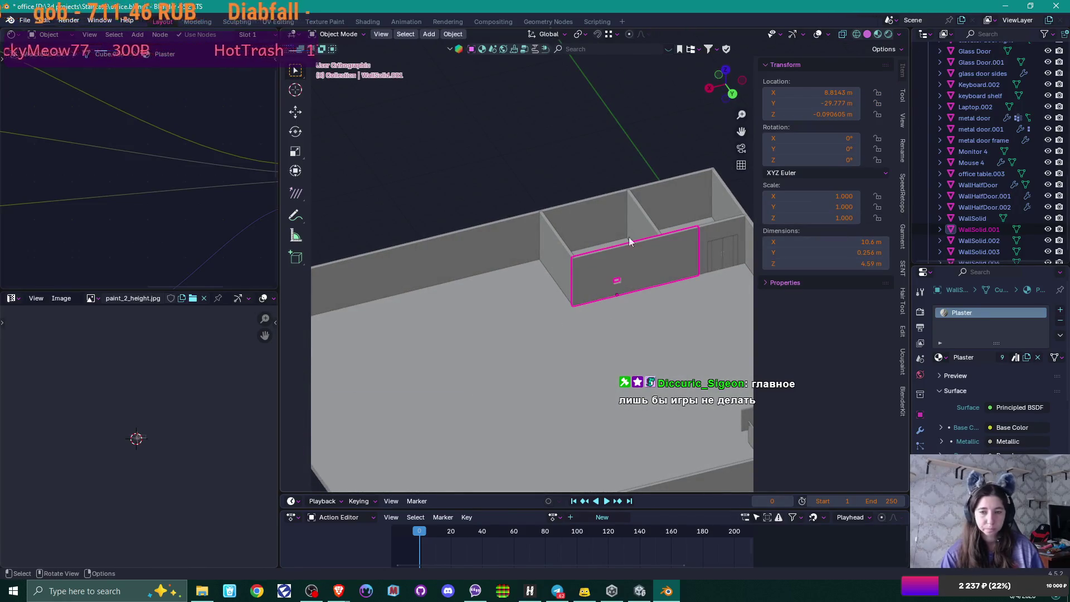
Step: Export the wall as FBX over wall small.fbx in the Unity Models folder
left_click(25, 21)
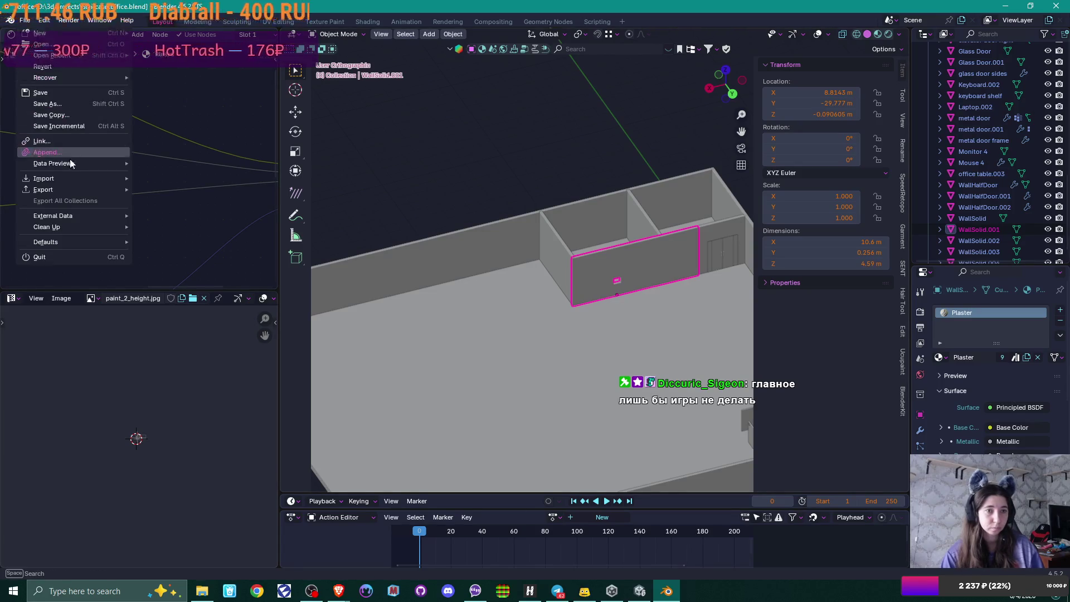
mouse_move(82, 193)
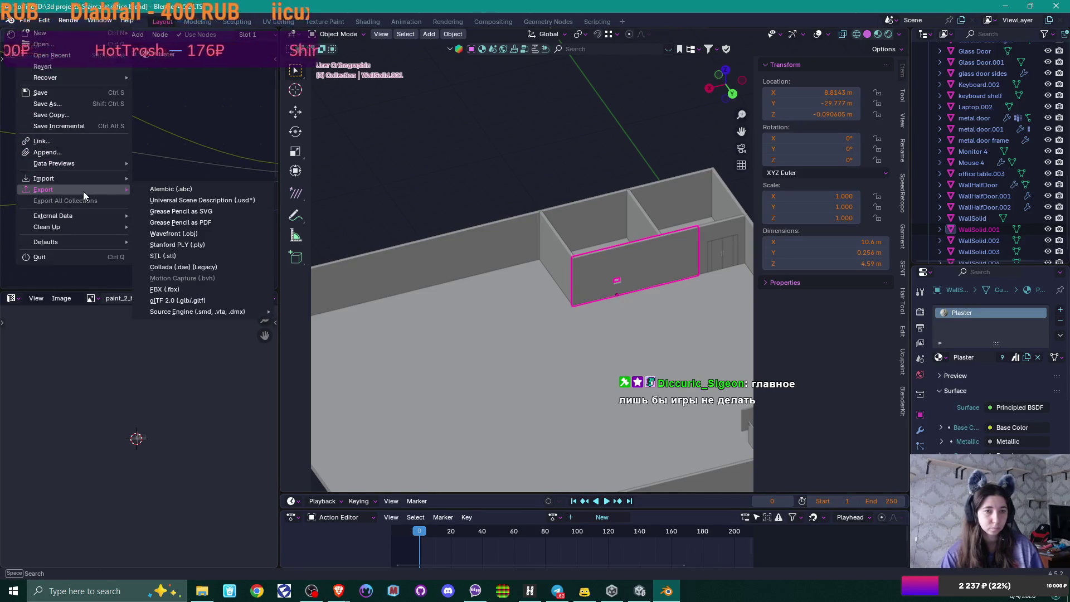
left_click(199, 286)
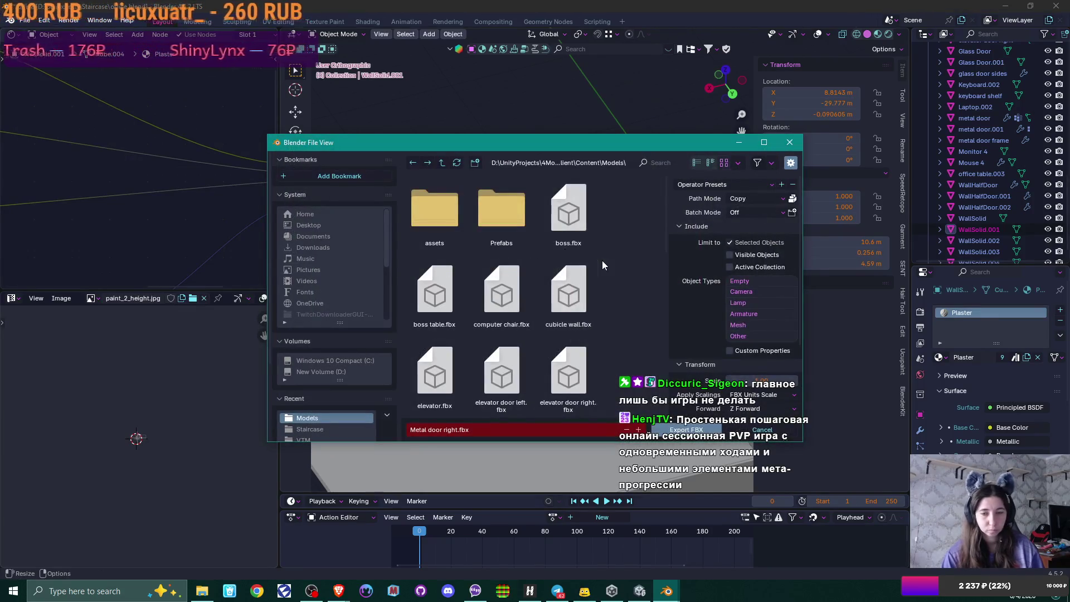
scroll(603, 262, "down", 1)
scroll(608, 259, "down", 4)
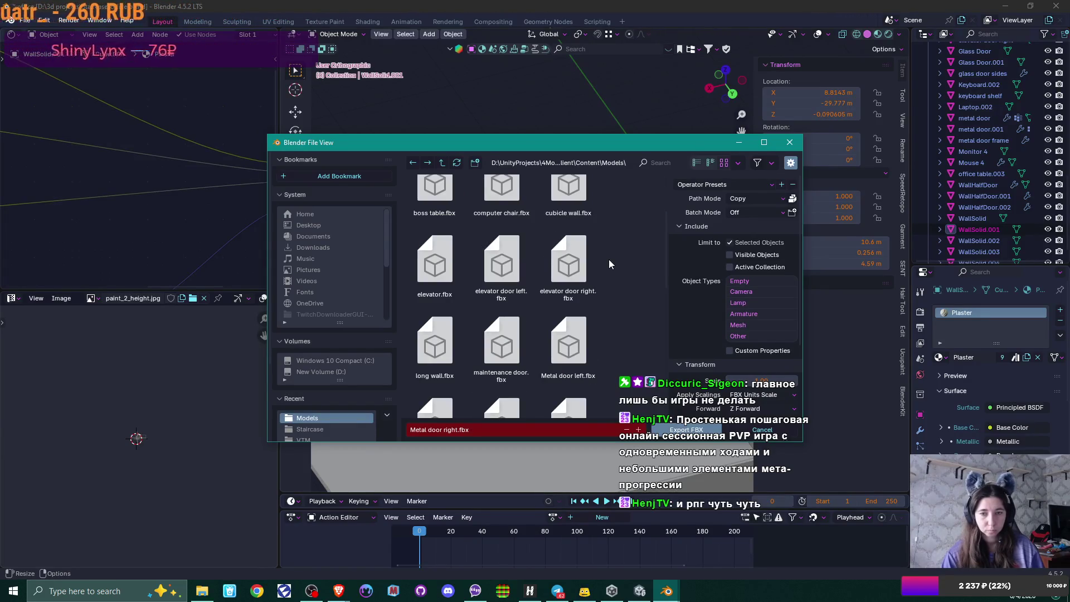
scroll(609, 259, "down", 5)
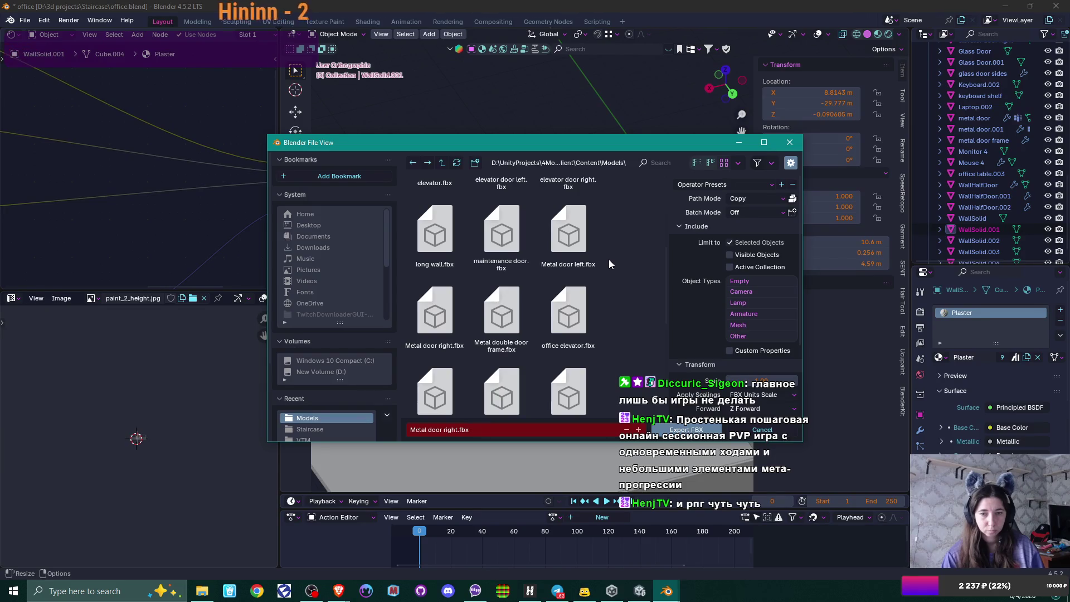
scroll(608, 259, "down", 6)
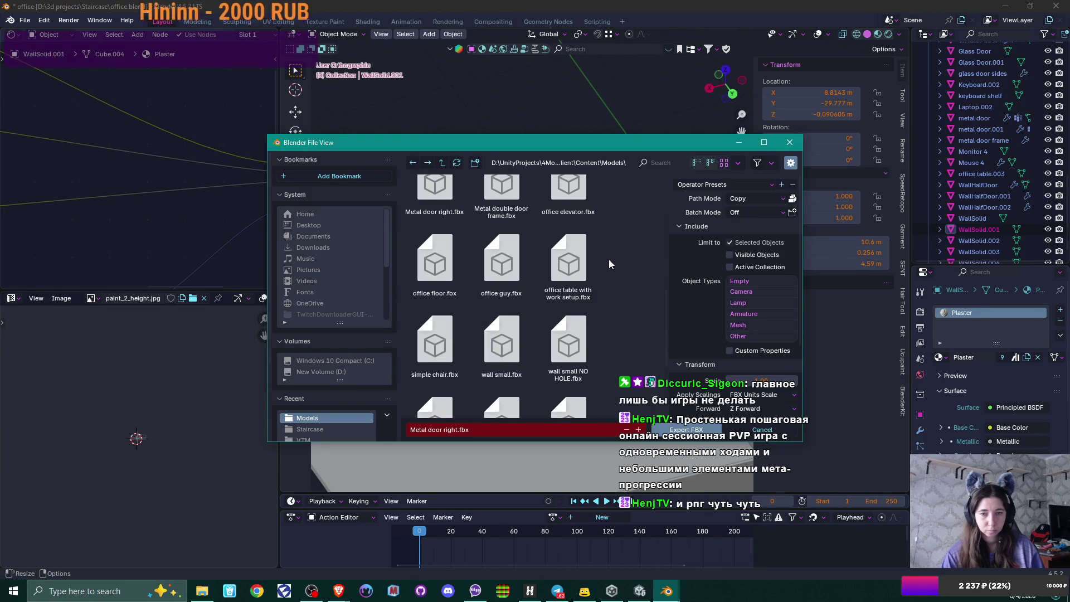
scroll(609, 259, "down", 4)
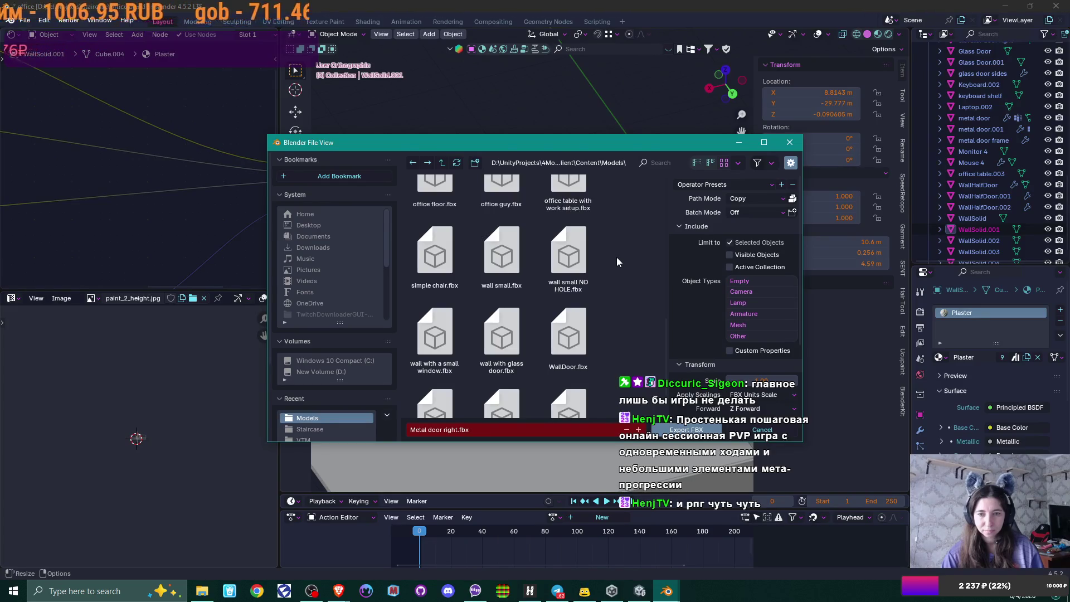
left_click(509, 266)
left_click(686, 430)
key("alt+Tab")
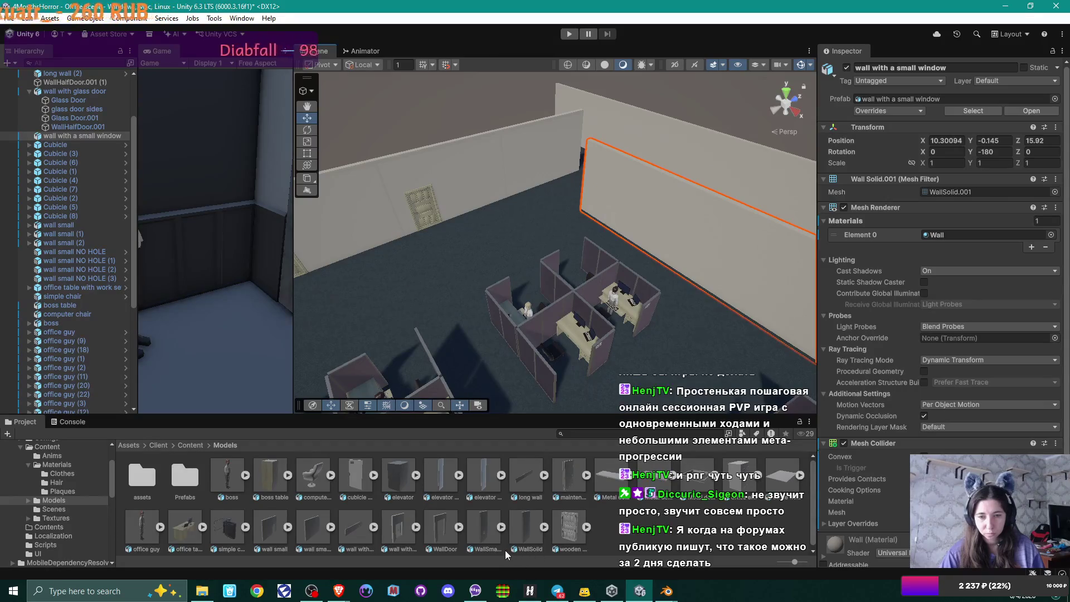
Step: Inspect the WallSmallWindow asset's import settings and its mesh in the Project window
left_click(479, 536)
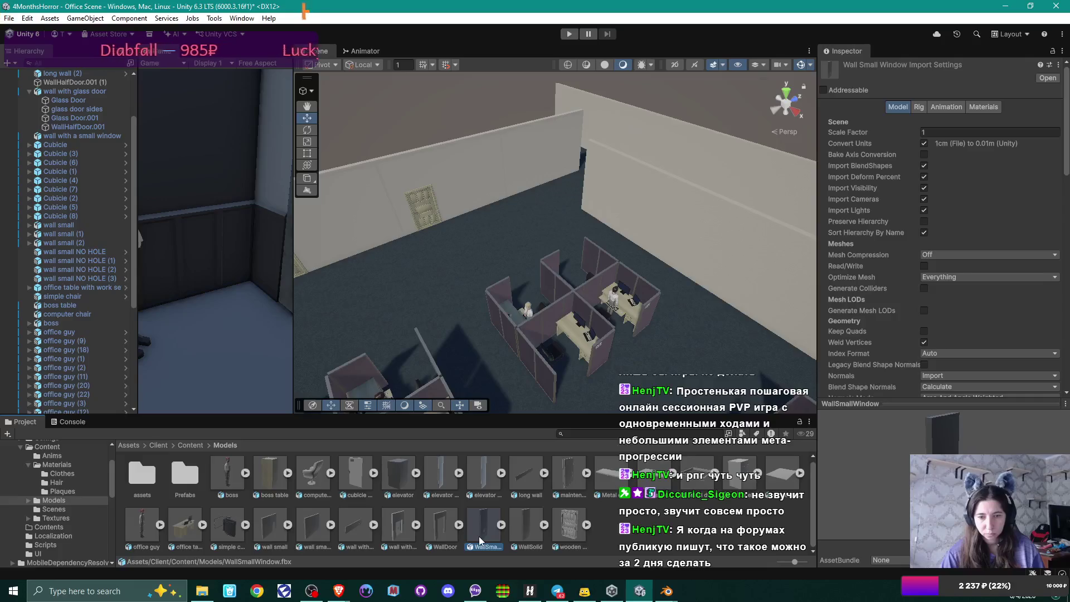
left_click(500, 524)
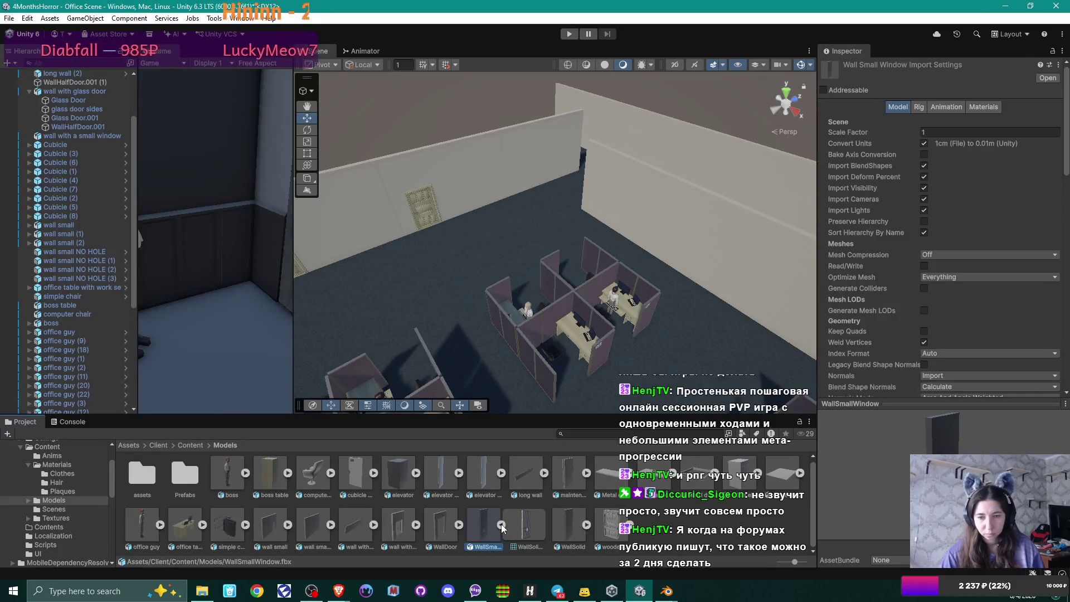
left_click(500, 523)
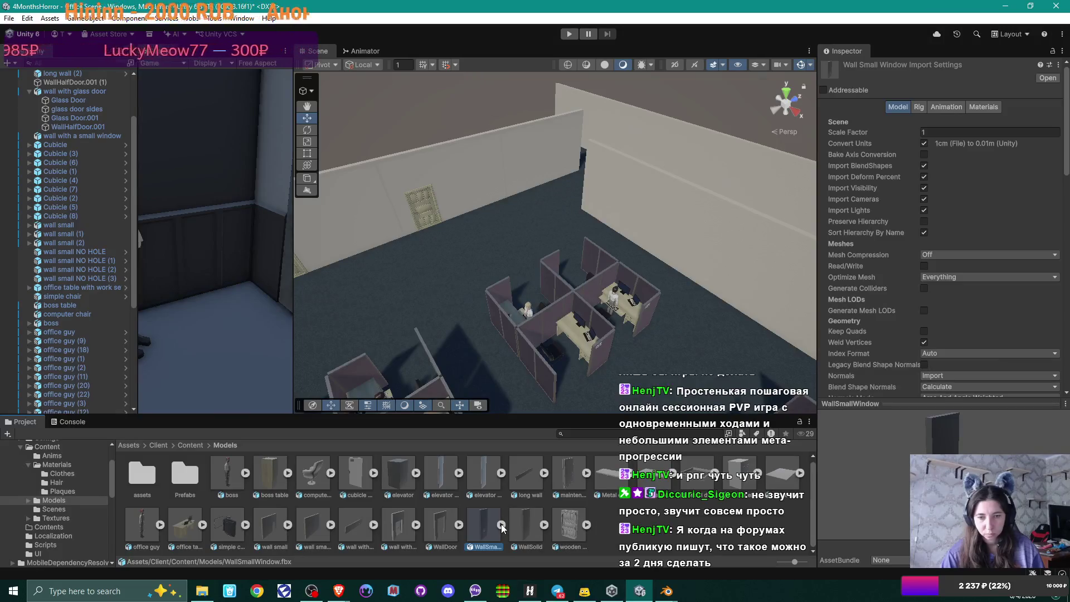
left_click(666, 591)
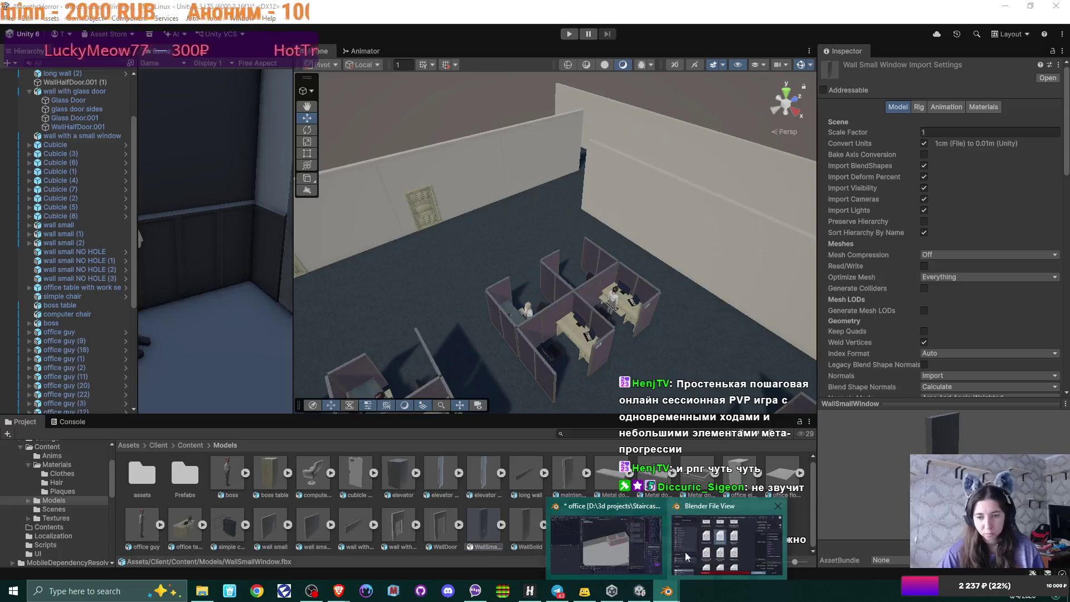
Step: Export the shortened wall over 'wall with a small window.fbx' and view the updated walls in Unity
left_click(684, 561)
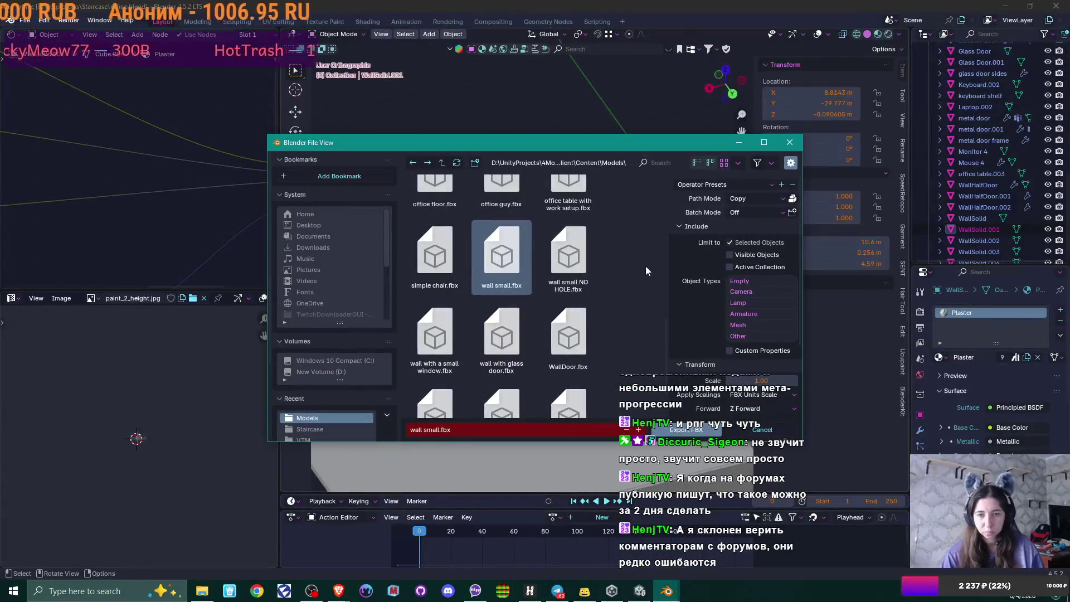
left_click(435, 334)
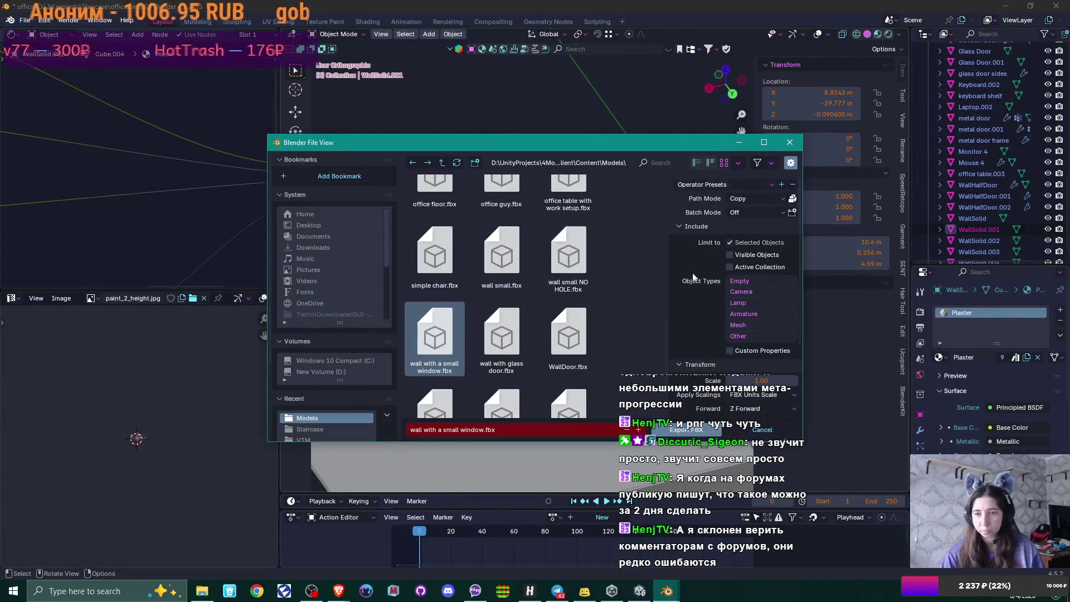
scroll(695, 279, "down", 5)
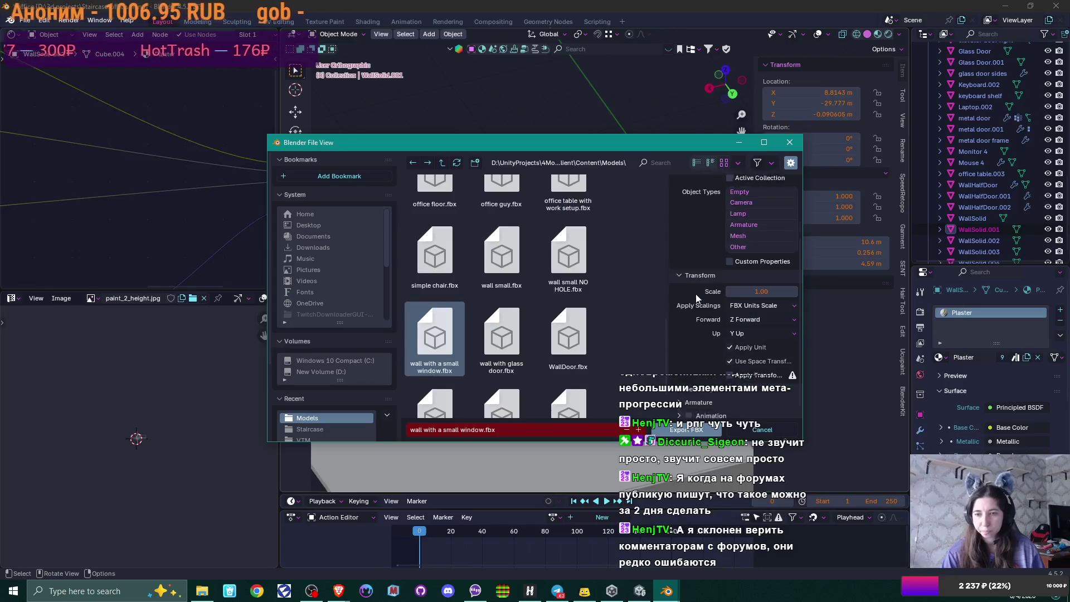
left_click(688, 431)
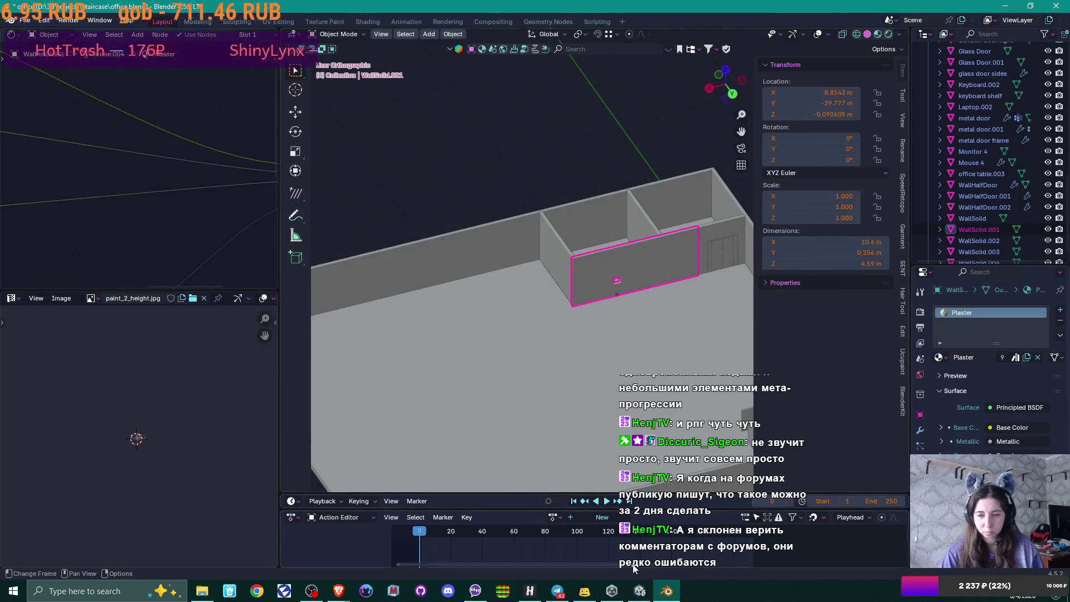
left_click(639, 590)
mouse_move(551, 218)
left_mouse_down()
mouse_move(827, 189)
mouse_move(390, 223)
mouse_move(559, 244)
mouse_move(761, 250)
mouse_move(477, 291)
left_mouse_up()
left_click_drag(414, 277, 119, 174)
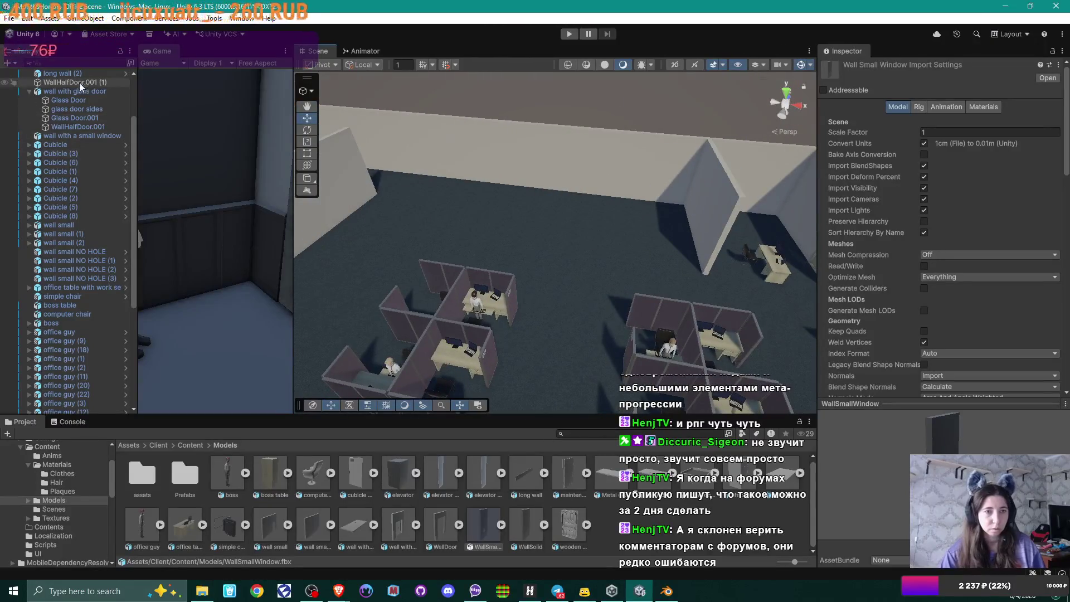
Step: Select 'wall with a small window' and set its rotation to -90, 0, 0
left_click(58, 92)
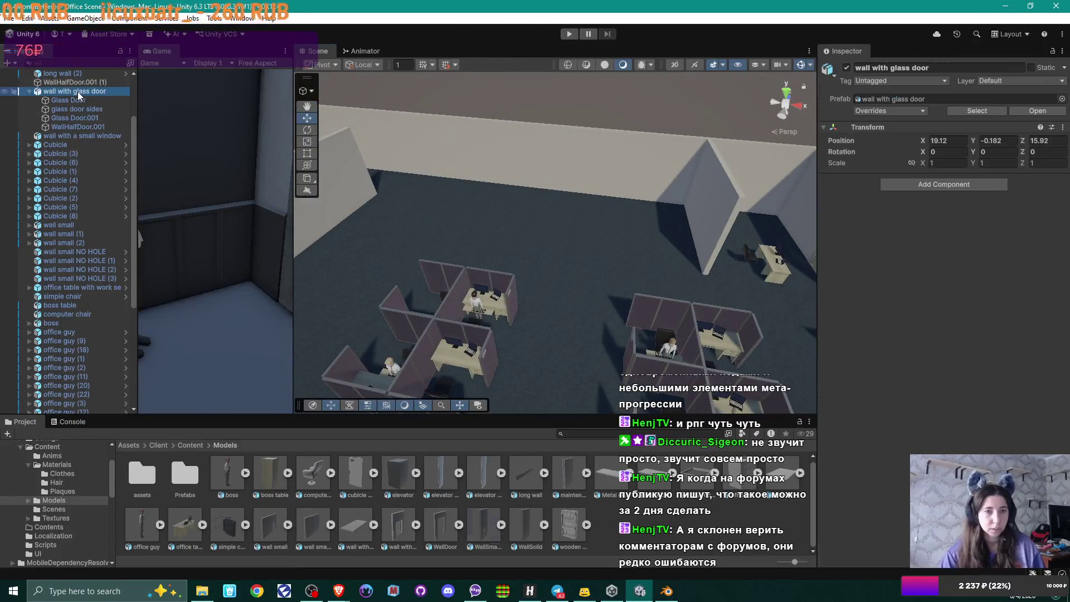
left_click(78, 136)
left_click_drag(508, 218, 735, 223)
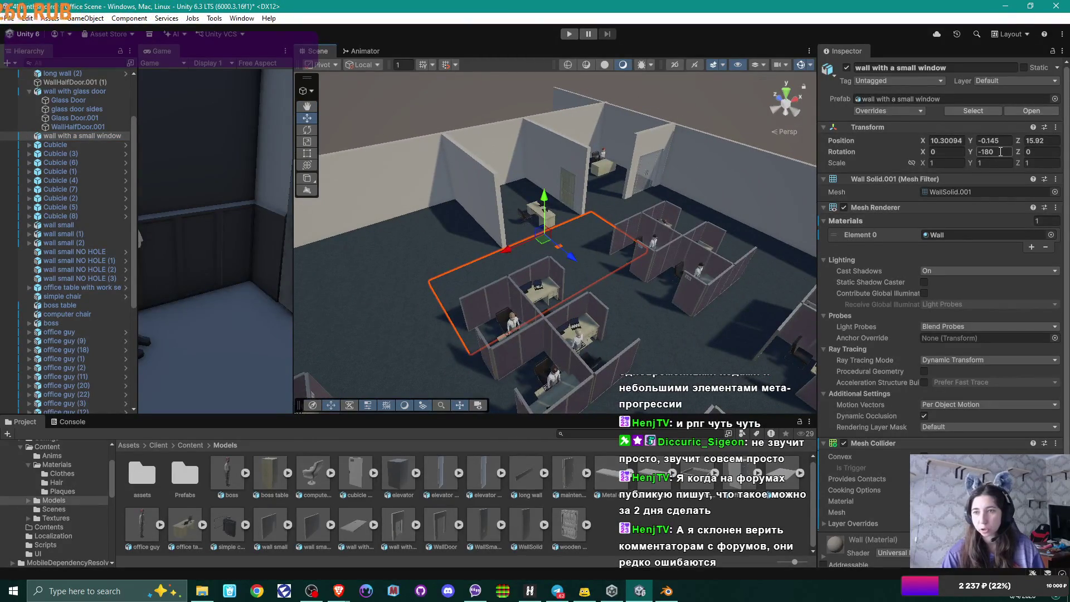
left_click(954, 152)
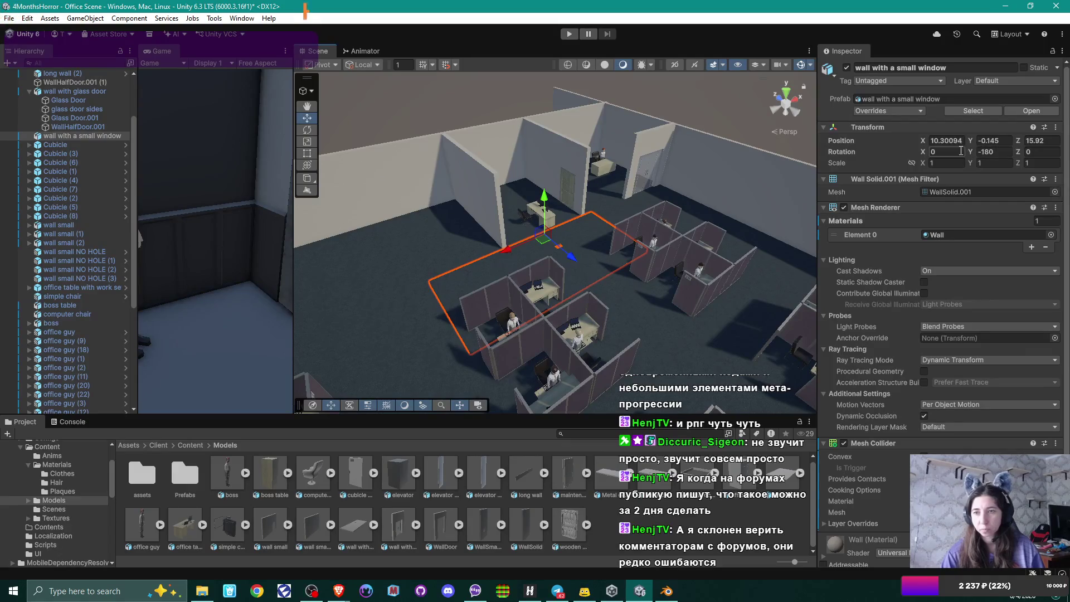
type("90")
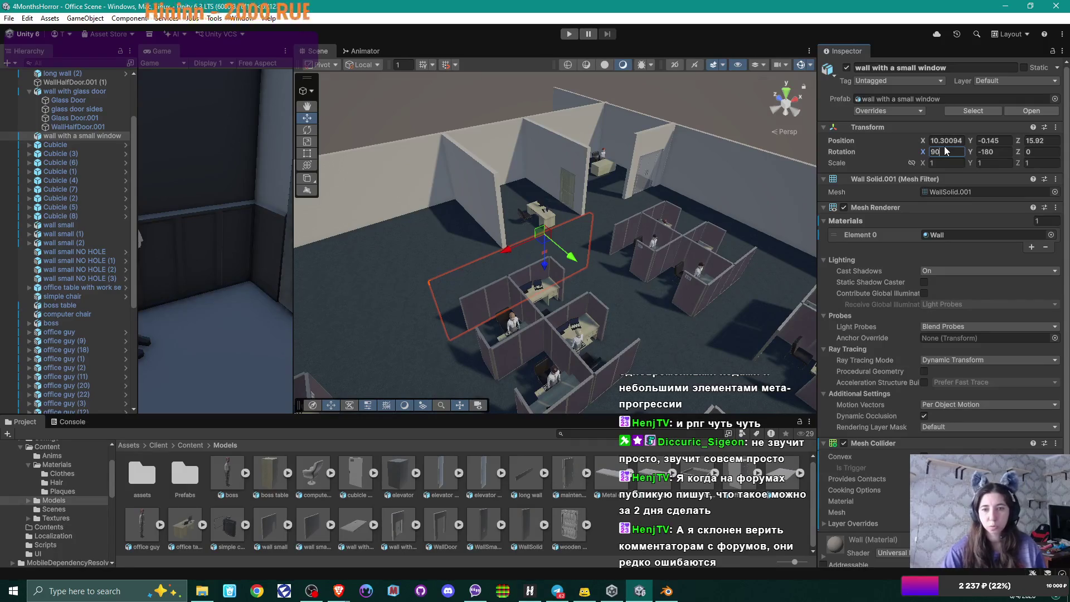
left_click(1000, 152)
type("0")
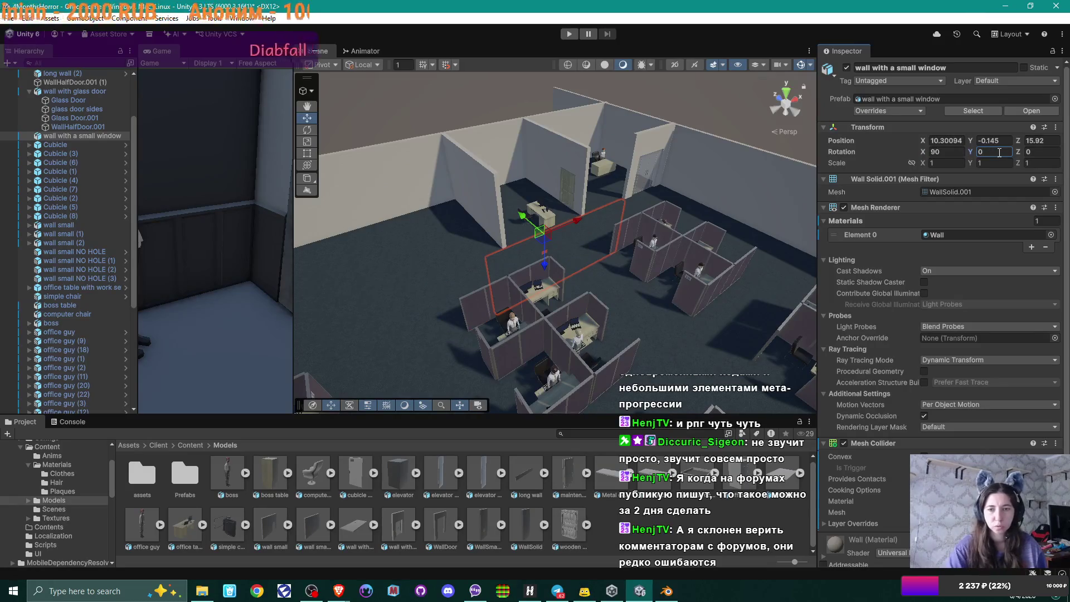
left_click(954, 153)
type("-90")
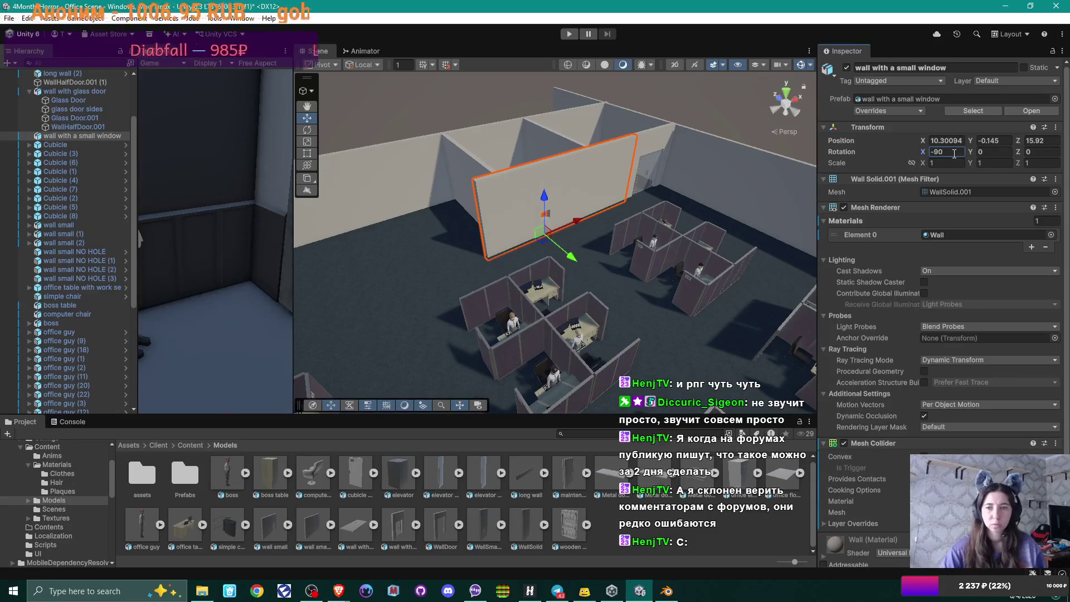
mouse_move(574, 184)
left_mouse_down()
mouse_move(600, 186)
mouse_move(555, 197)
mouse_move(583, 243)
mouse_move(538, 224)
mouse_move(609, 216)
left_mouse_up()
Step: Set the wall's Y position to 0 and view it face-on from floor level
left_click(992, 141)
type("0")
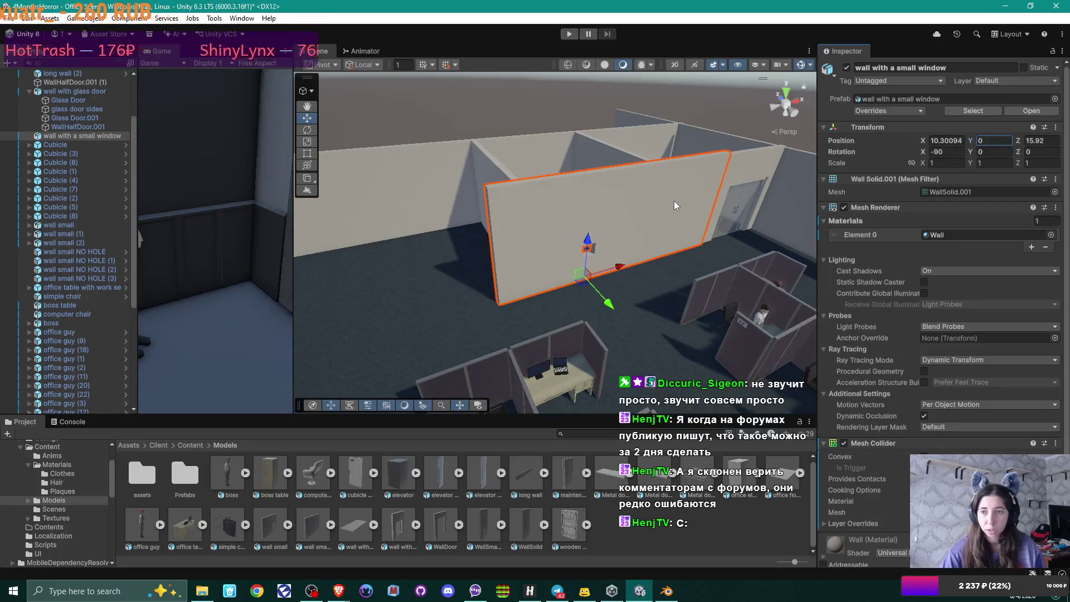
left_click_drag(674, 200, 609, 181)
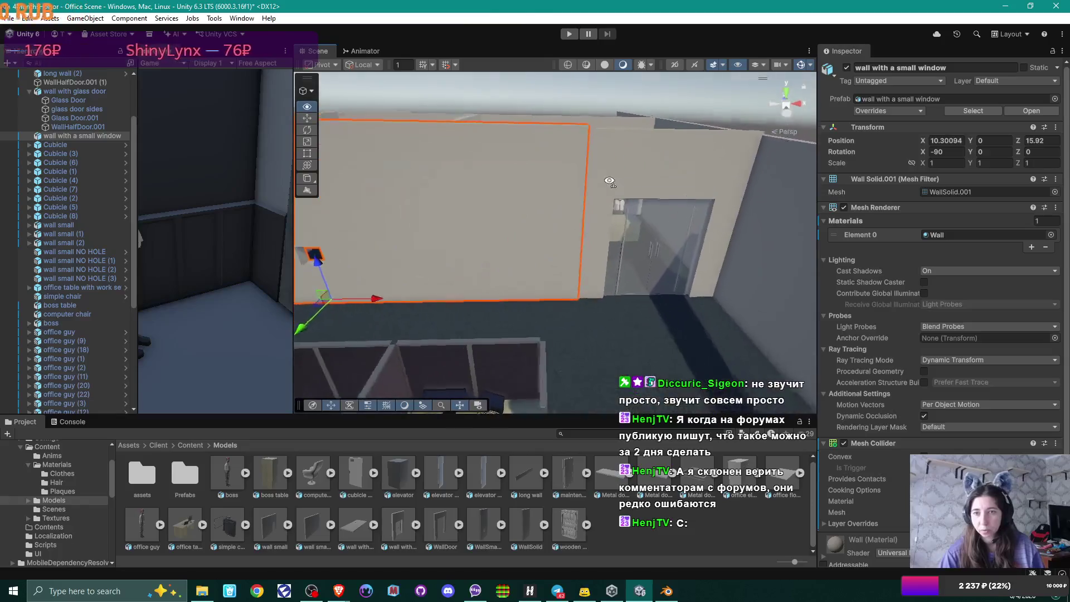
left_click(587, 326)
left_click_drag(591, 323, 603, 272)
scroll(603, 272, "up", 2)
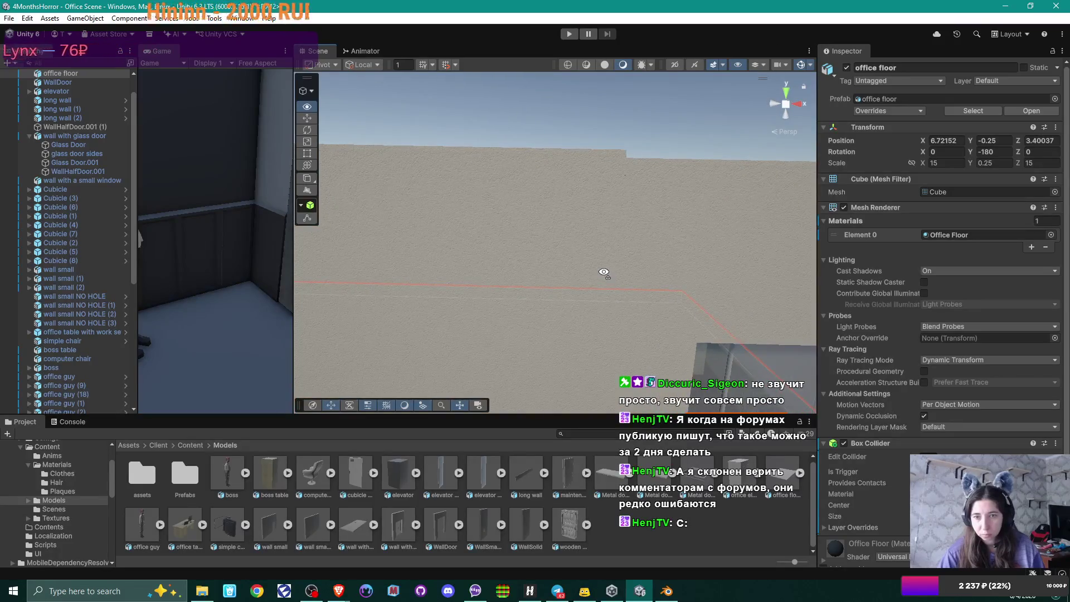
left_click_drag(604, 273, 337, 285)
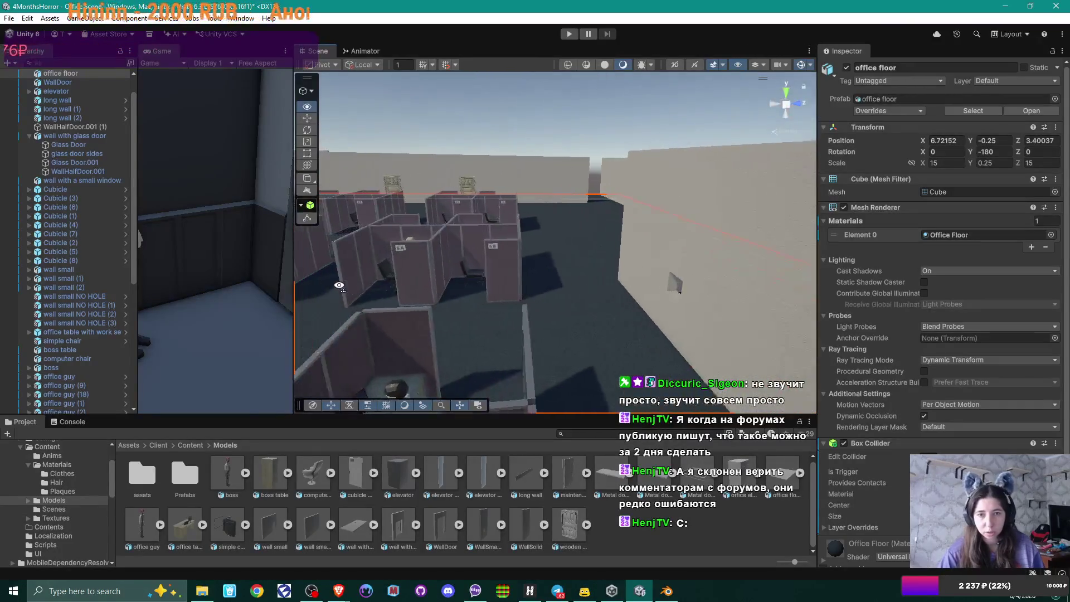
scroll(338, 284, "down", 3)
scroll(339, 285, "up", 5)
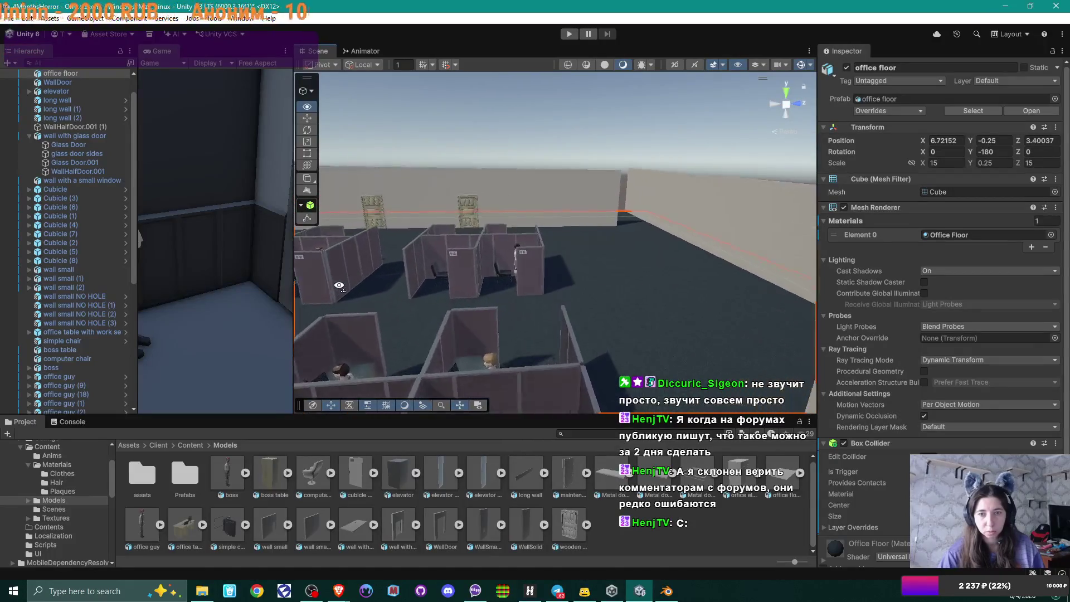
scroll(338, 286, "up", 4)
mouse_move(339, 285)
left_mouse_down()
mouse_move(645, 258)
mouse_move(621, 267)
mouse_move(659, 286)
mouse_move(659, 317)
mouse_move(693, 293)
mouse_move(682, 258)
mouse_move(511, 265)
mouse_move(572, 257)
left_mouse_up()
left_click(642, 234)
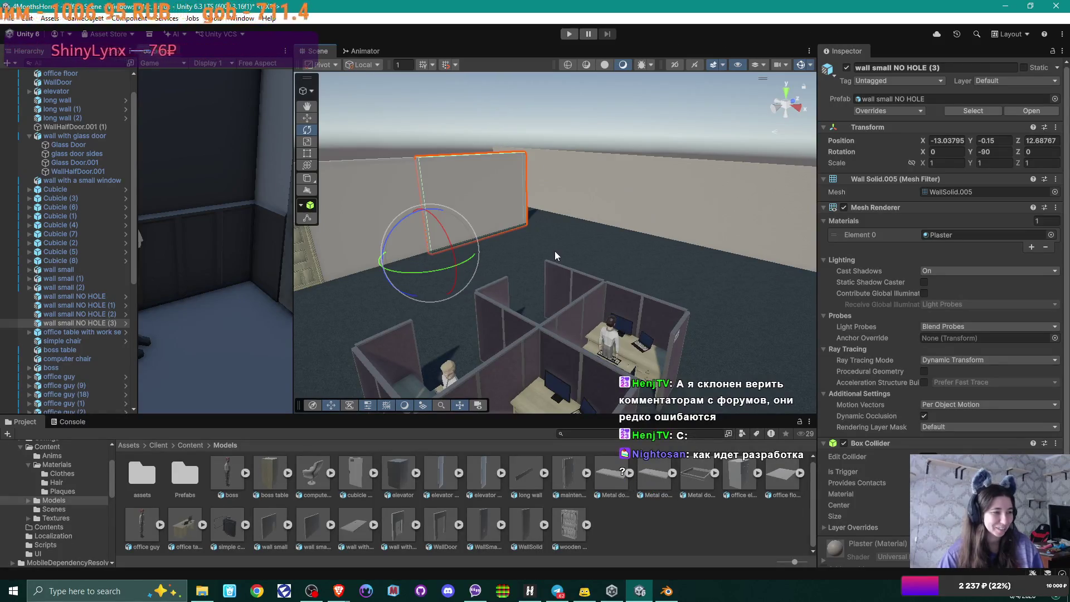
mouse_move(528, 226)
left_mouse_down()
mouse_move(634, 218)
mouse_move(623, 233)
mouse_move(660, 240)
mouse_move(595, 246)
mouse_move(575, 234)
mouse_move(707, 216)
mouse_move(694, 221)
left_mouse_up()
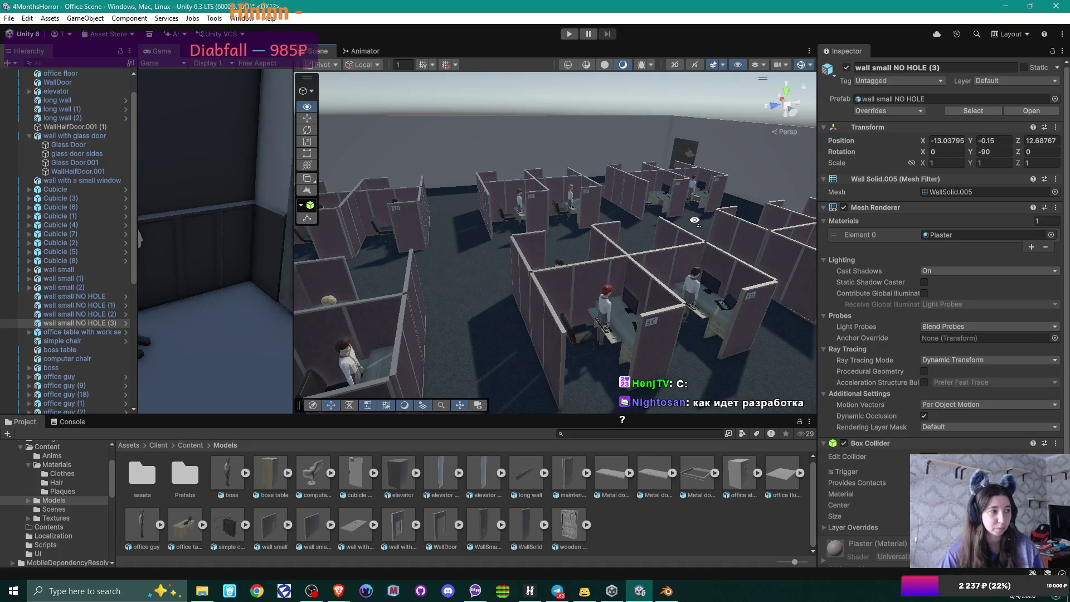
scroll(669, 223, "up", 3)
scroll(648, 226, "down", 5)
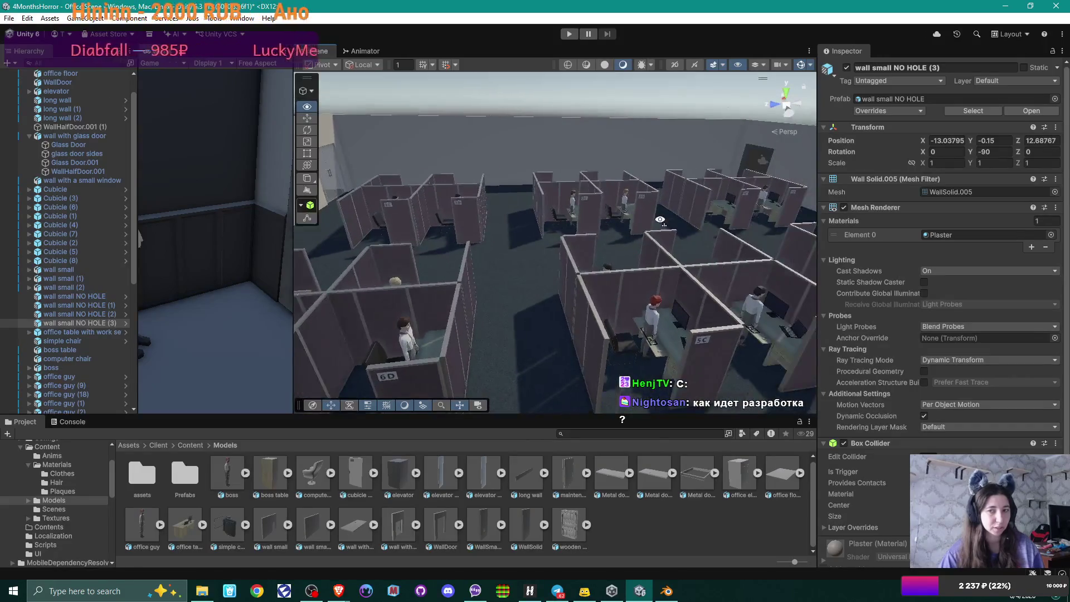
scroll(649, 223, "up", 5)
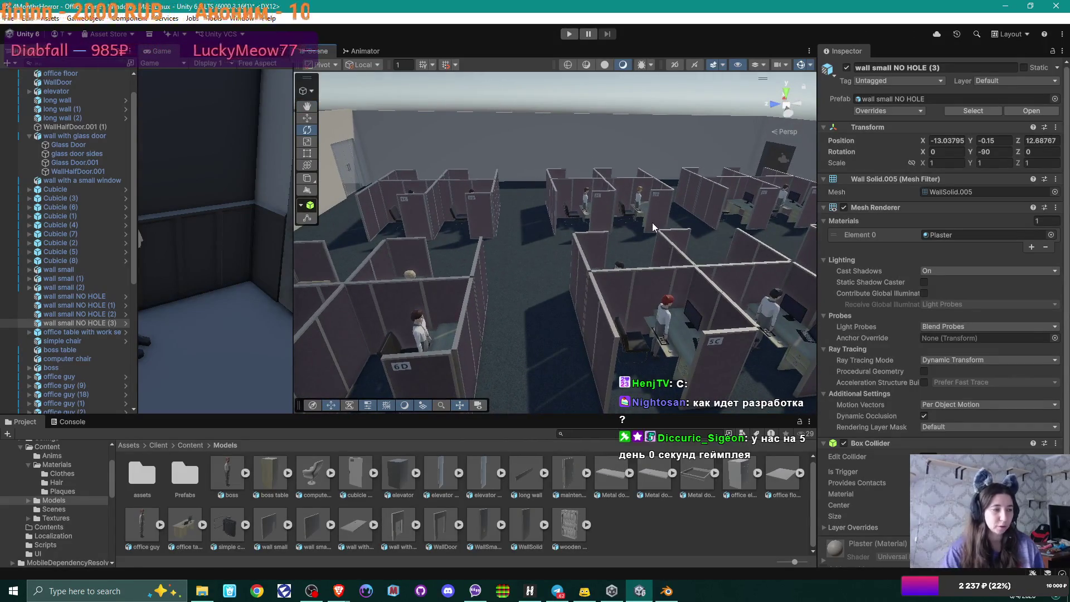
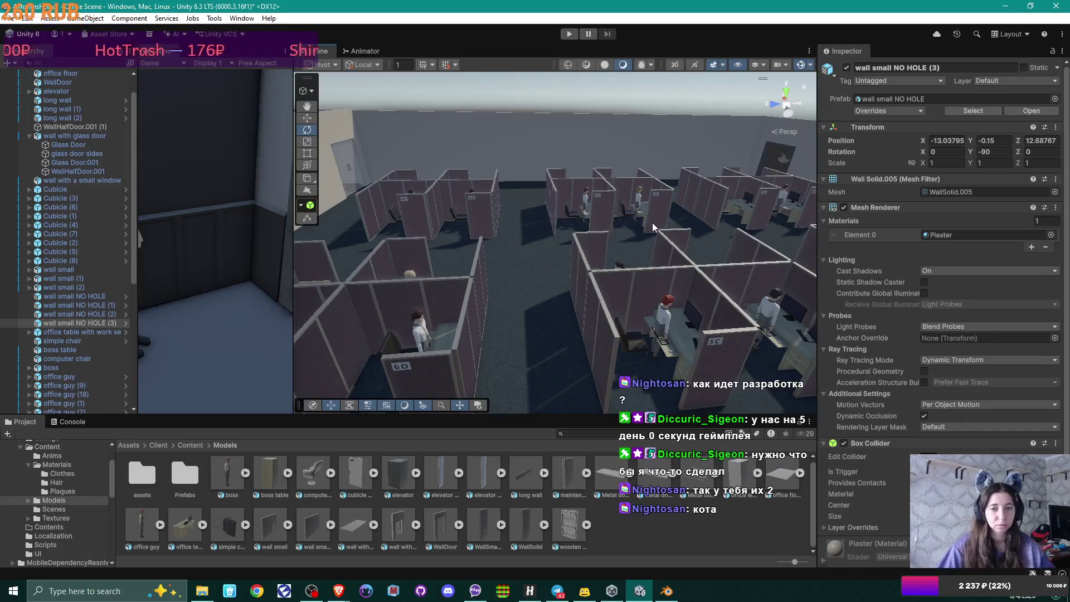
Step: Move the duplicated plain wall toward the central cubicles and set its Rotation Y to 0
scroll(726, 203, "down", 10)
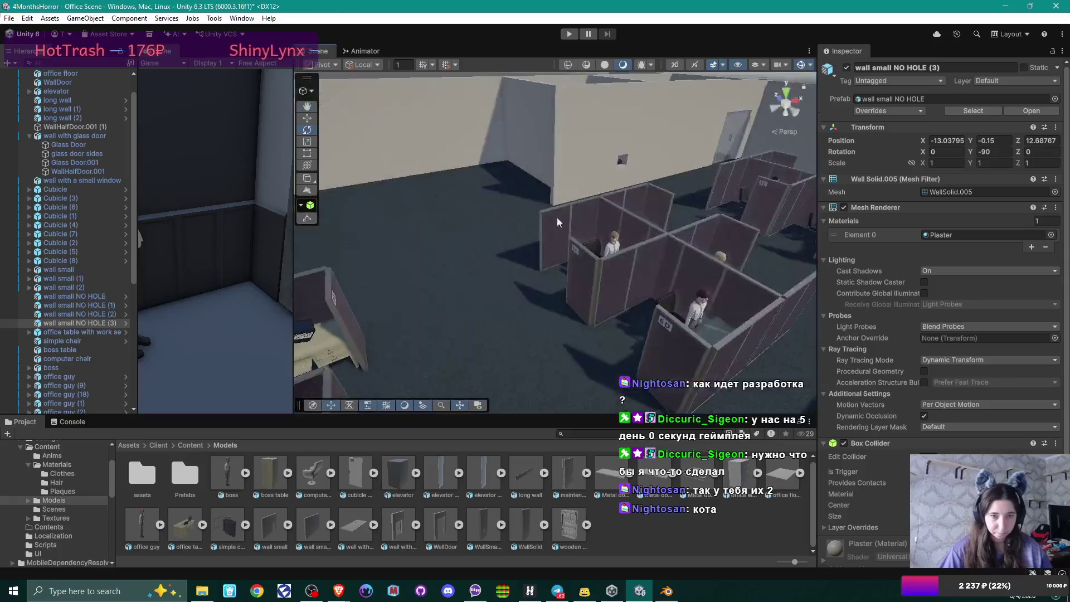
mouse_move(559, 218)
left_mouse_down()
mouse_move(752, 185)
mouse_move(566, 198)
mouse_move(751, 226)
mouse_move(399, 166)
left_mouse_up()
left_click(307, 118)
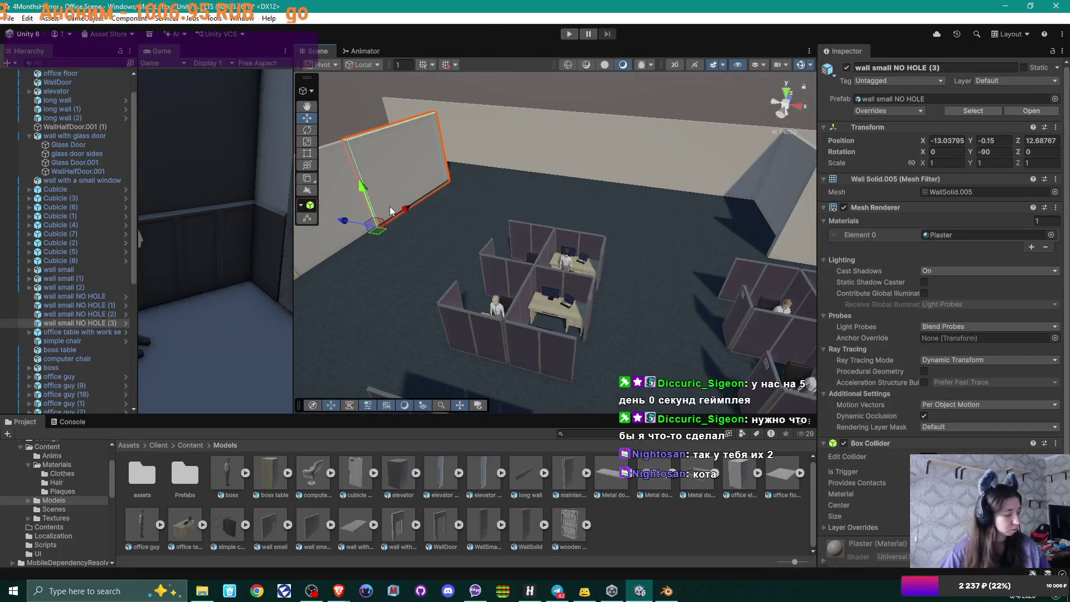
left_click_drag(389, 236, 573, 248)
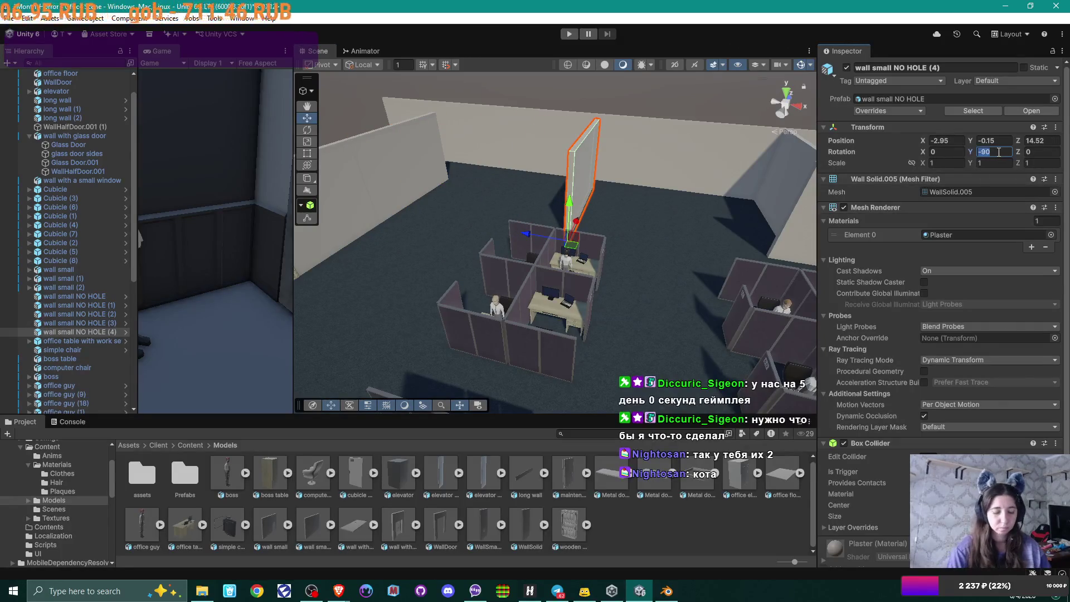
type("0")
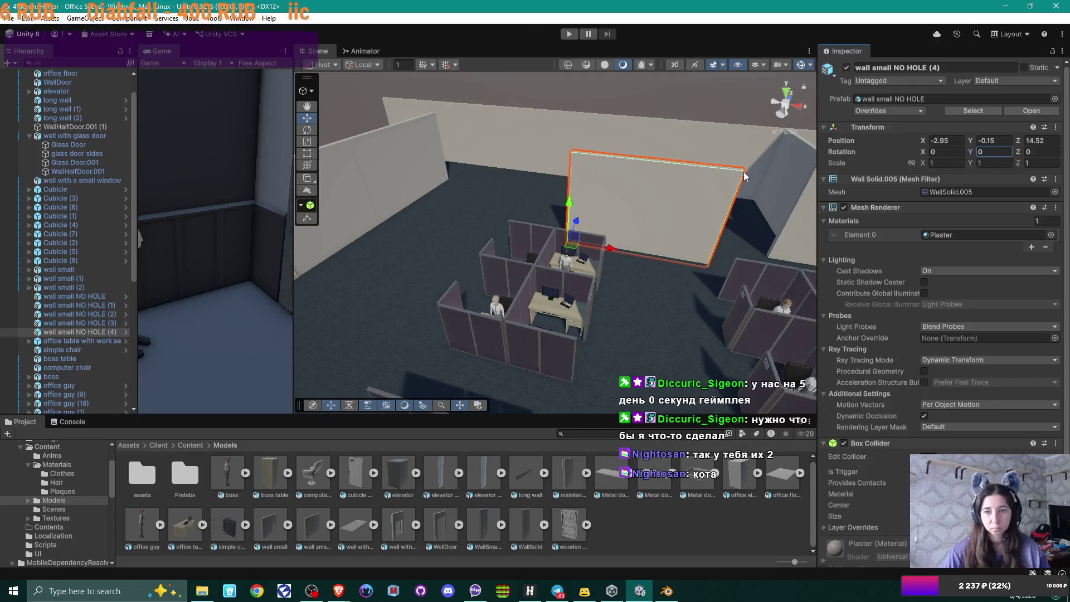
Step: Vertex-snap 'wall small NO HOLE (4)' against the far wall at Z 15.92
left_click_drag(743, 186, 1062, 598)
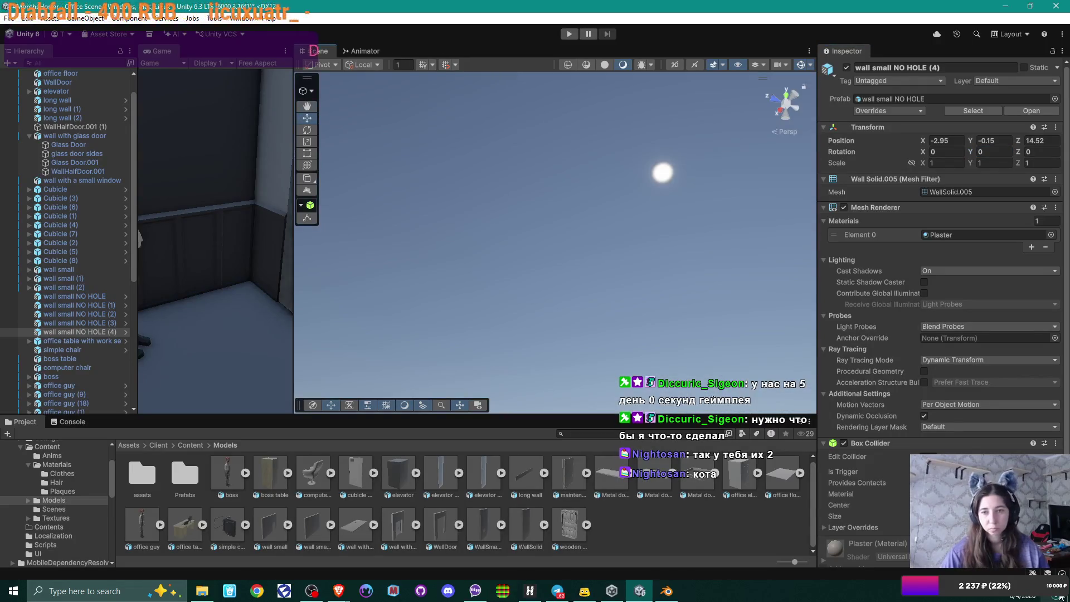
mouse_move(609, 124)
left_mouse_down()
mouse_move(578, 261)
mouse_move(561, 219)
mouse_move(640, 186)
left_mouse_up()
scroll(579, 231, "up", 10)
key("v")
mouse_move(688, 267)
left_mouse_down()
mouse_move(370, 242)
mouse_move(535, 270)
mouse_move(443, 222)
left_mouse_up()
left_click(443, 223)
Step: Duplicate the door wall, set Rotation Y to 0, and snap the copy against the far wall
left_click_drag(535, 238, 406, 246)
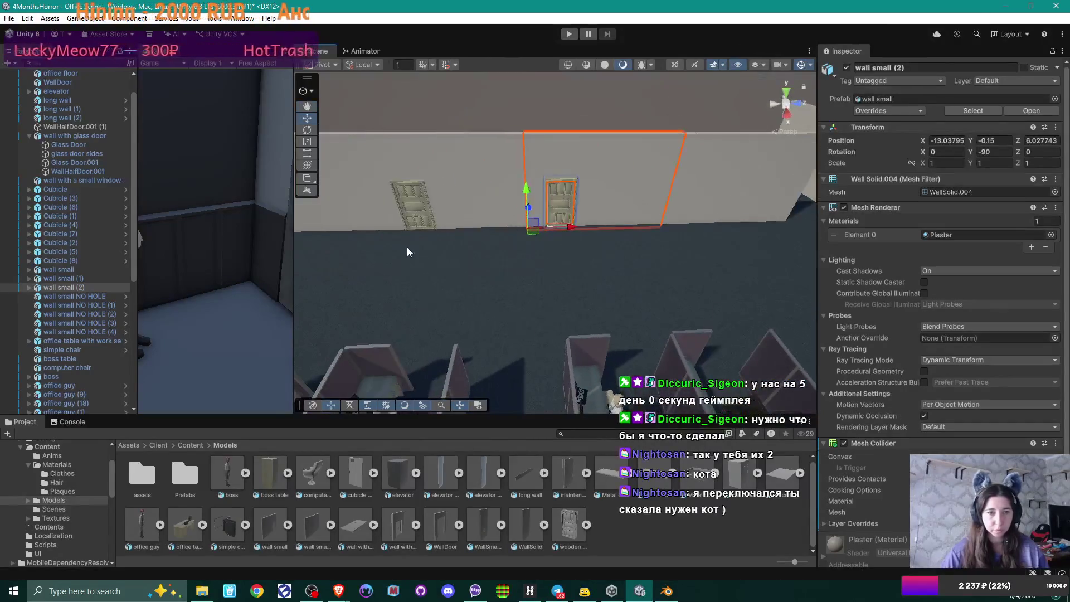
left_click(52, 287)
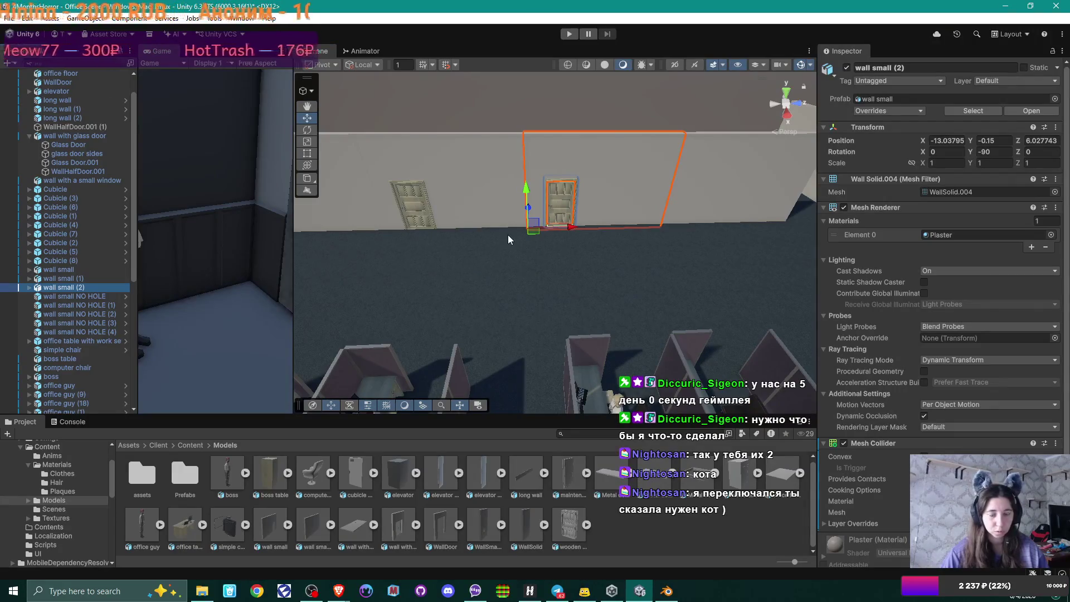
key("ctrl+d")
mouse_move(534, 232)
left_mouse_down()
mouse_move(689, 278)
mouse_move(696, 296)
left_mouse_up()
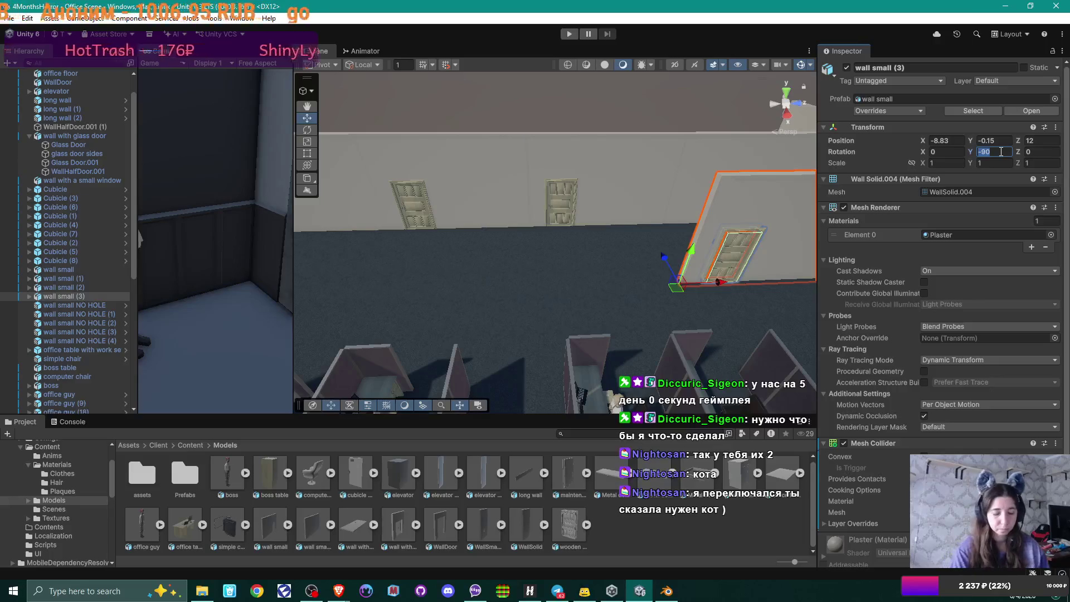
type("0")
mouse_move(659, 246)
left_mouse_down()
mouse_move(676, 246)
mouse_move(662, 278)
mouse_move(1017, 17)
left_mouse_up()
left_click_drag(585, 208, 549, 200)
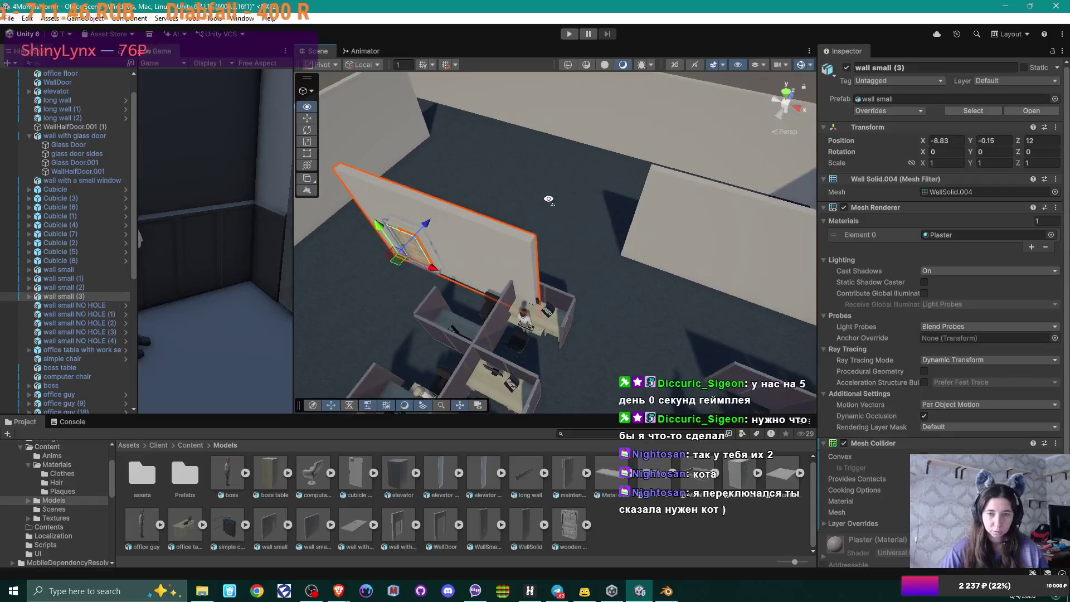
left_click_drag(537, 240, 650, 165)
mouse_move(644, 229)
left_mouse_down()
mouse_move(617, 229)
mouse_move(624, 224)
left_mouse_up()
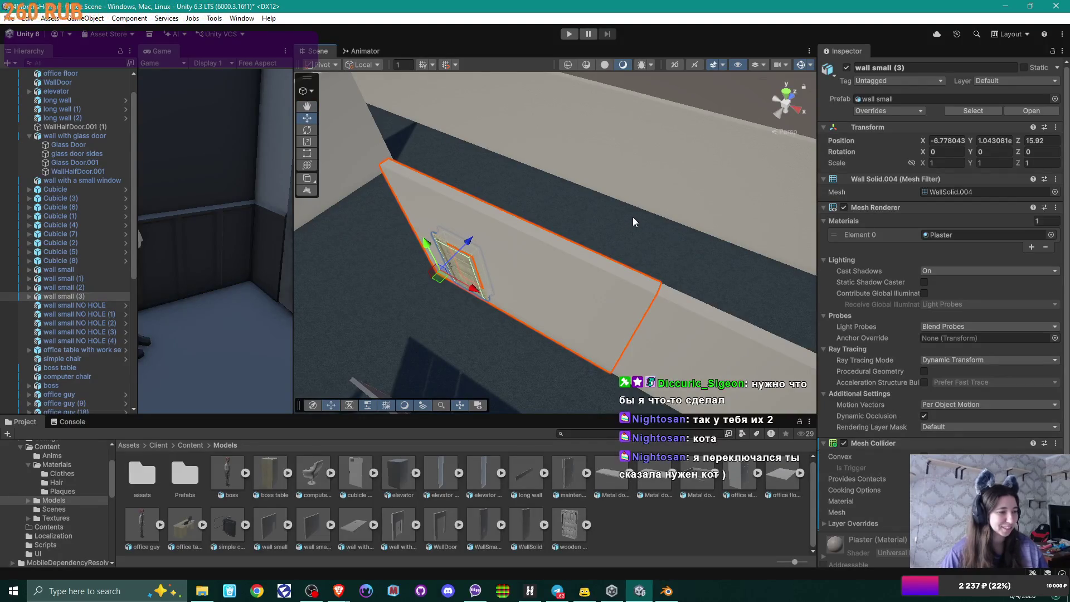
mouse_move(633, 220)
left_mouse_down()
mouse_move(705, 201)
mouse_move(507, 206)
mouse_move(636, 190)
mouse_move(516, 202)
mouse_move(558, 197)
left_mouse_up()
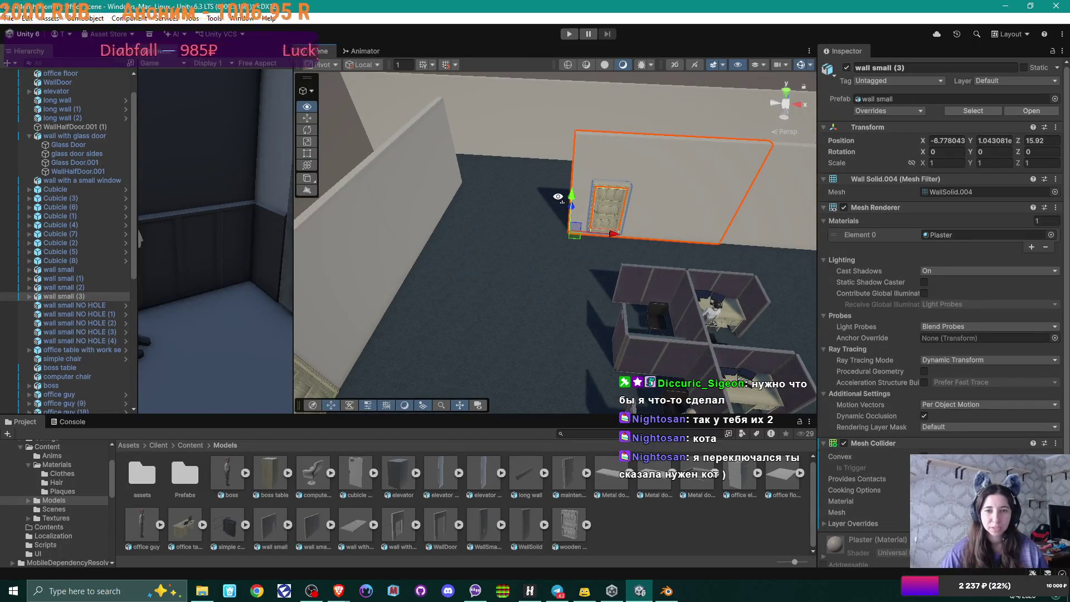
mouse_move(558, 196)
left_mouse_down()
mouse_move(654, 184)
mouse_move(621, 188)
left_mouse_up()
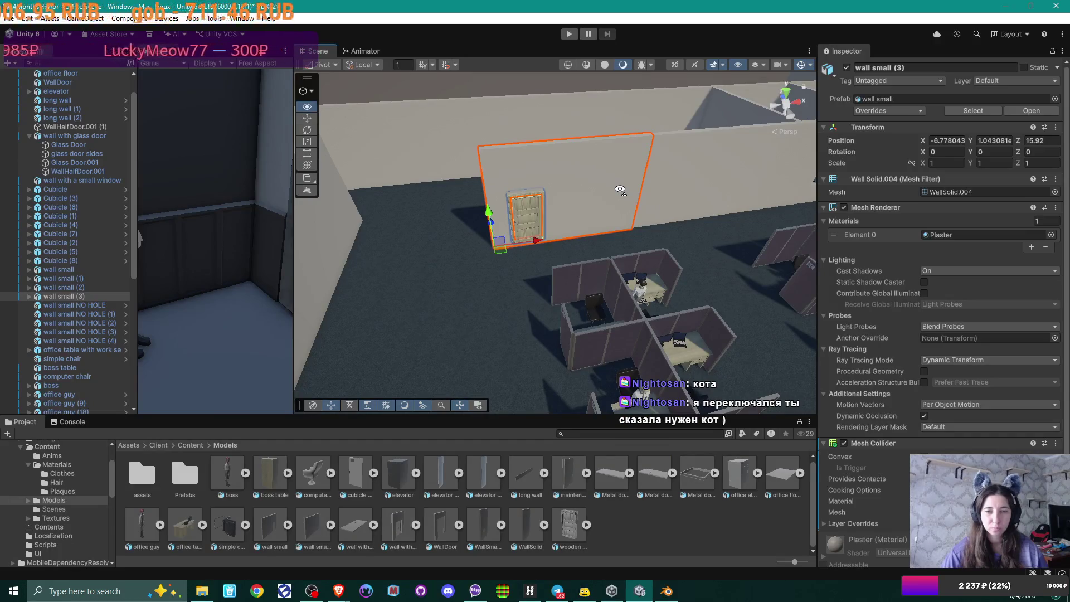
mouse_move(619, 189)
left_mouse_down()
mouse_move(552, 184)
mouse_move(652, 176)
mouse_move(554, 169)
left_mouse_up()
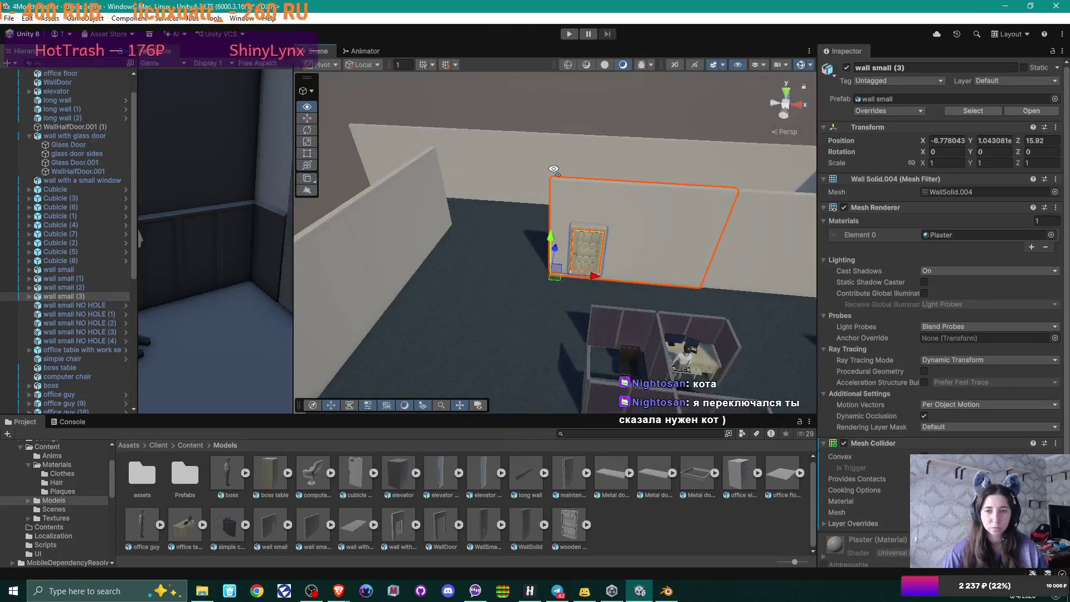
Step: Duplicate 'wall small NO HOLE (3)' and line the copy up along the far wall
left_click(397, 196)
key("ctrl+d")
mouse_move(692, 222)
left_mouse_down()
mouse_move(391, 231)
mouse_move(490, 243)
mouse_move(454, 222)
mouse_move(518, 279)
mouse_move(516, 246)
mouse_move(530, 266)
mouse_move(430, 286)
mouse_move(625, 282)
mouse_move(671, 296)
mouse_move(520, 296)
mouse_move(478, 274)
mouse_move(467, 247)
mouse_move(442, 236)
mouse_move(468, 251)
mouse_move(518, 138)
mouse_move(577, 158)
mouse_move(657, 129)
mouse_move(619, 116)
mouse_move(496, 251)
left_mouse_up()
key("w")
key("ctrl+alt+f")
Step: Undo the last change and set the copied door wall's Position Y to -0.15
key("ctrl+z")
scroll(495, 251, "down", 10)
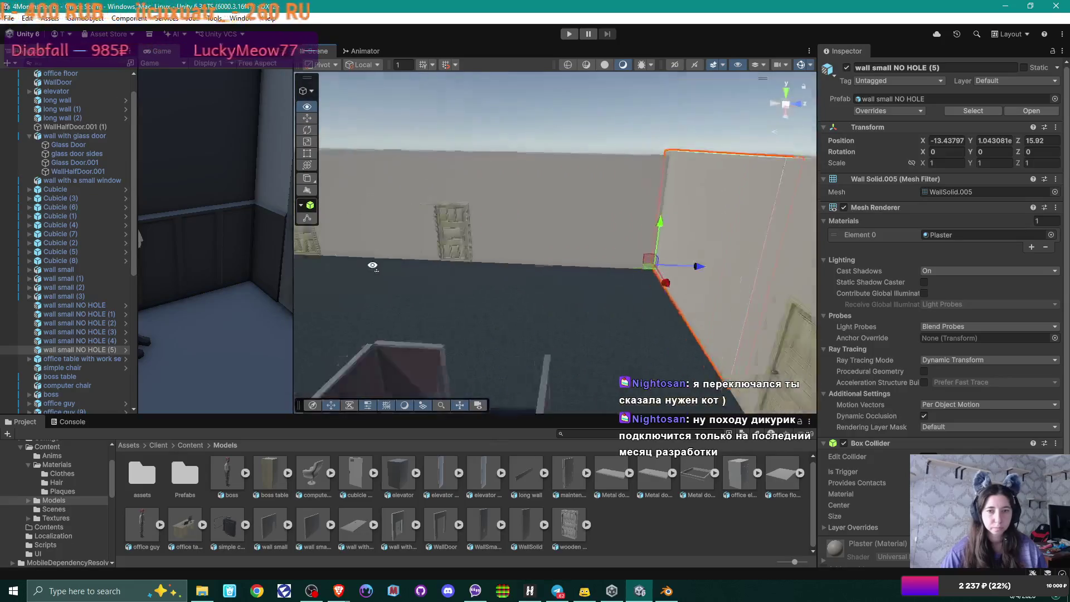
scroll(501, 252, "up", 8)
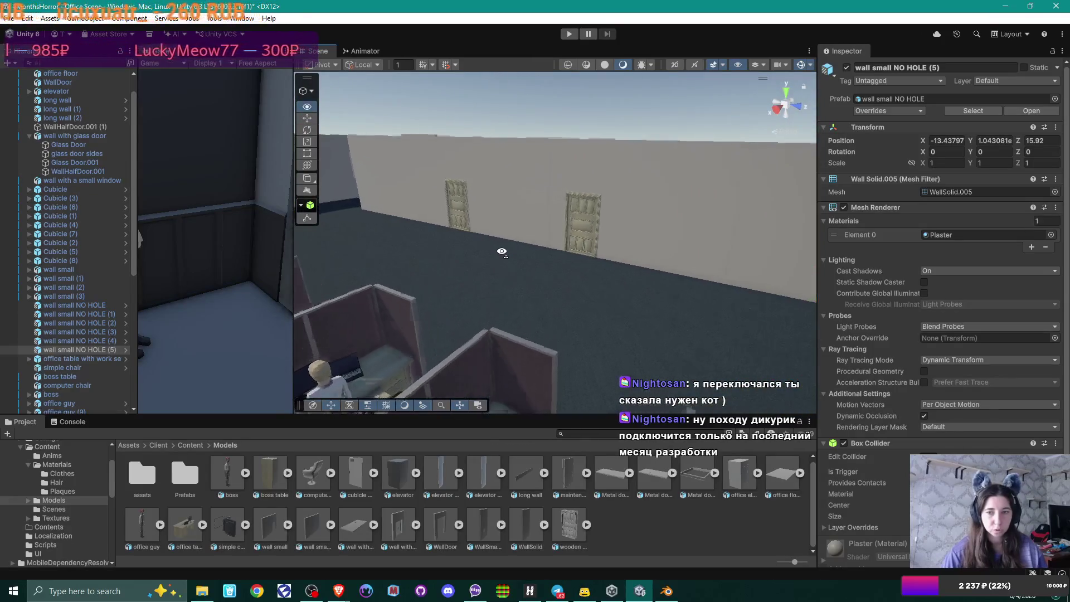
scroll(519, 264, "up", 10)
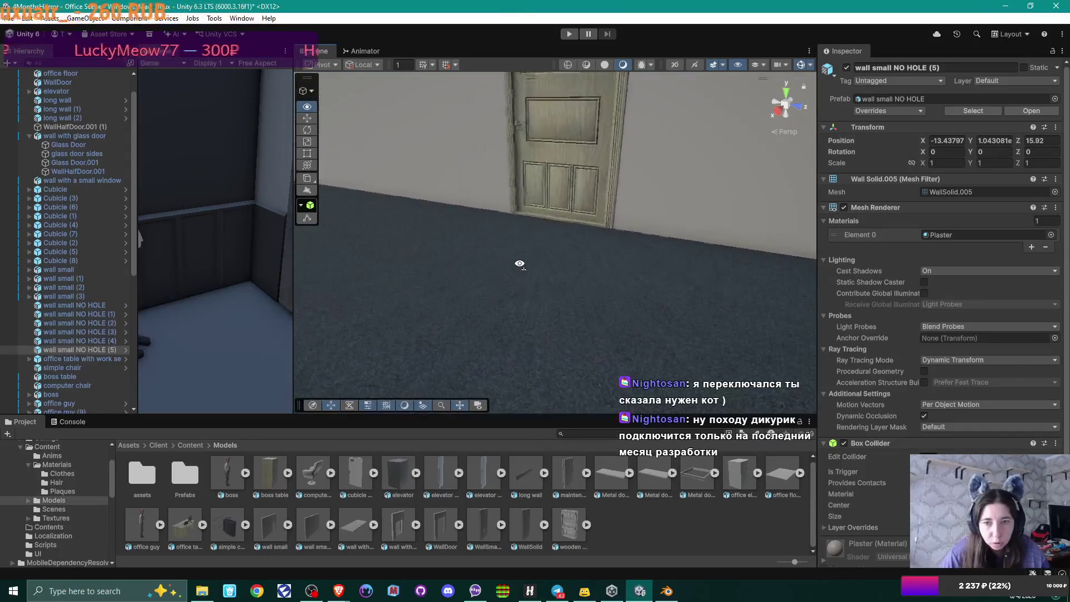
scroll(520, 264, "down", 10)
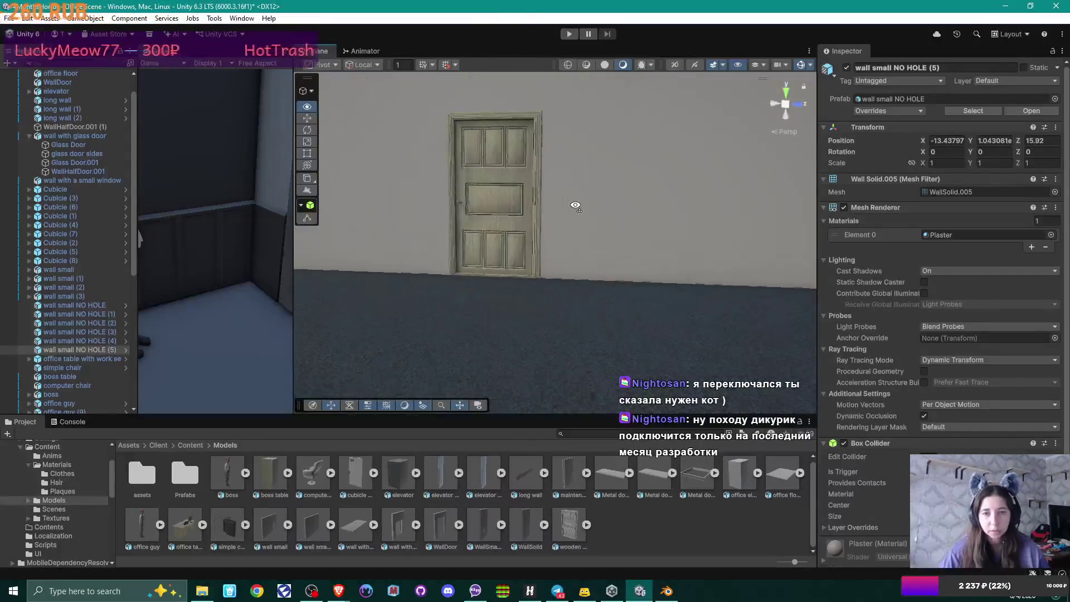
left_click(609, 182)
left_click_drag(577, 219, 692, 200)
left_click(692, 205)
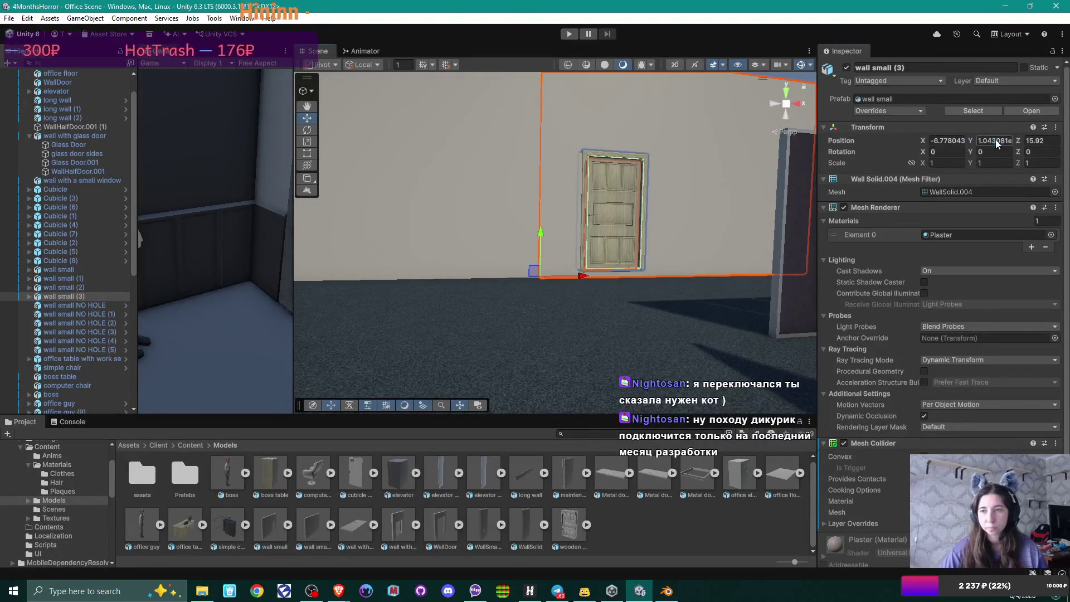
type("-0.15")
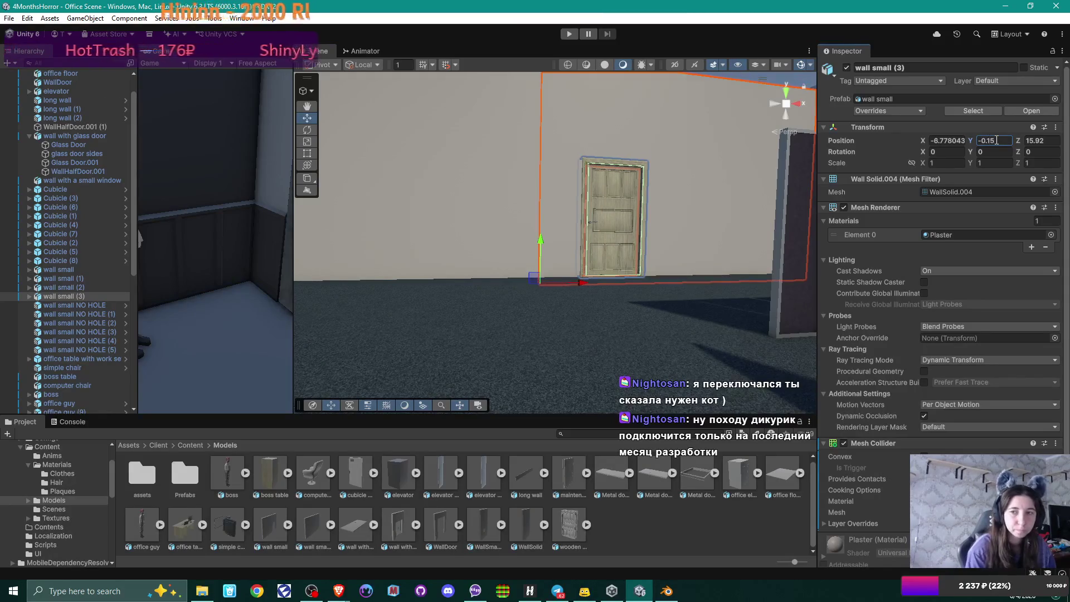
mouse_move(668, 234)
left_mouse_down()
mouse_move(624, 266)
mouse_move(513, 284)
mouse_move(597, 316)
mouse_move(607, 289)
mouse_move(559, 306)
mouse_move(750, 304)
mouse_move(600, 270)
mouse_move(724, 390)
mouse_move(1061, 597)
left_mouse_up()
mouse_move(597, 192)
left_mouse_down()
mouse_move(606, 188)
mouse_move(567, 268)
left_mouse_up()
key("f")
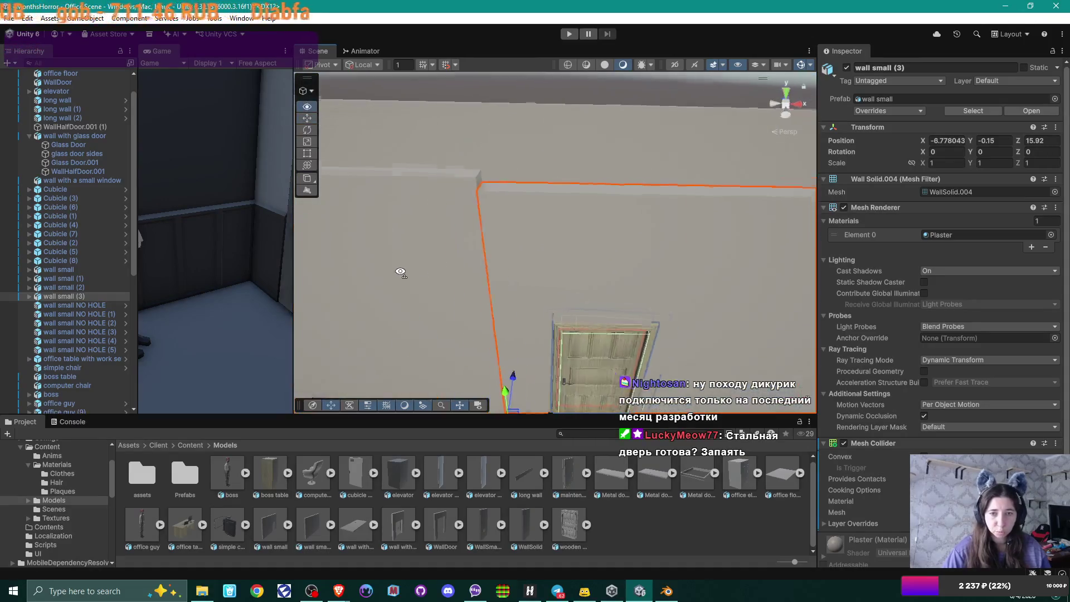
Step: Vertex-snap the plain wall copy, NO HOLE (4) and the small-window wall down to -0.15
left_click(516, 147)
left_click(527, 182)
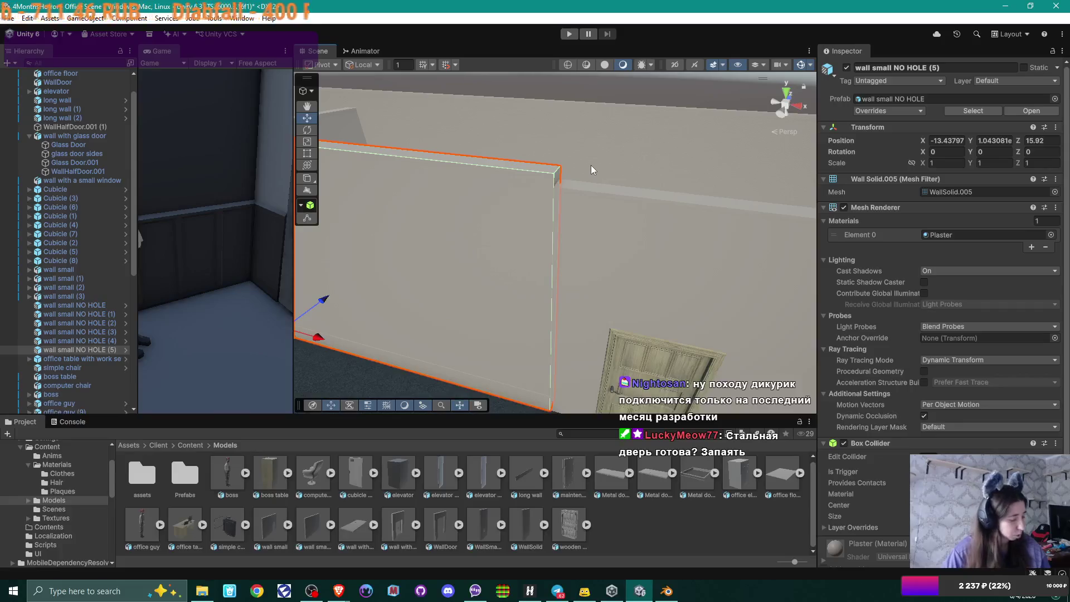
key("v")
mouse_move(559, 168)
left_mouse_down()
mouse_move(562, 178)
mouse_move(755, 206)
left_mouse_up()
left_click(730, 165)
key("v")
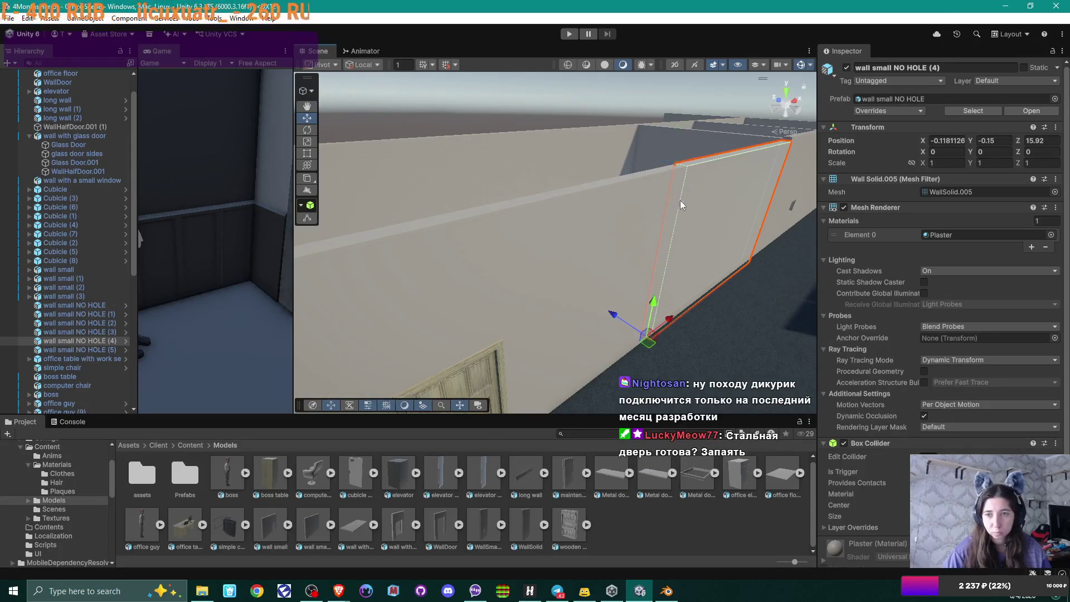
left_click_drag(678, 205, 716, 186)
left_click(724, 171)
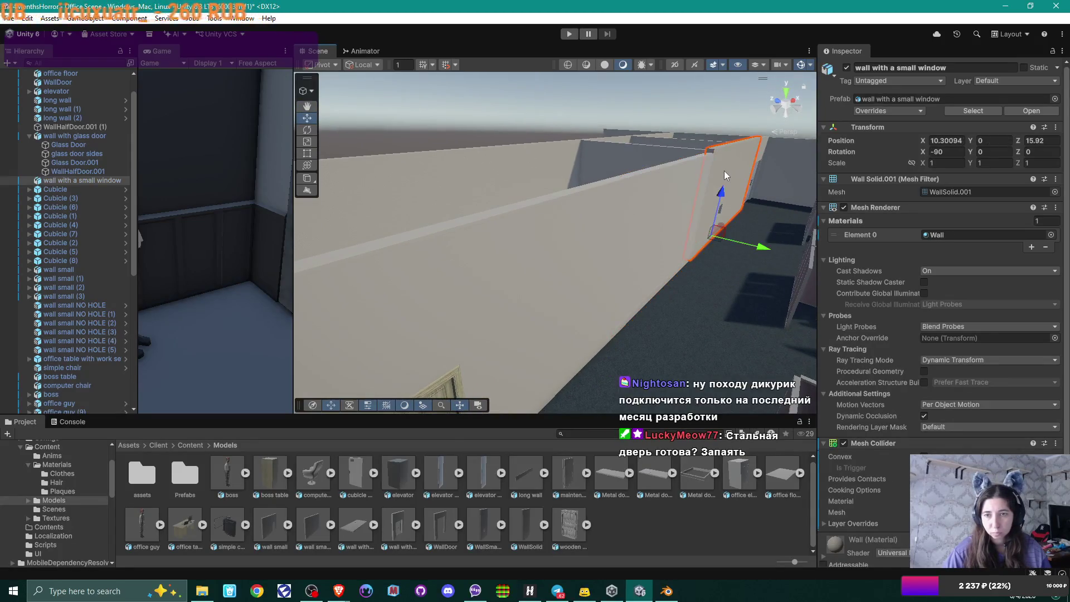
key("v")
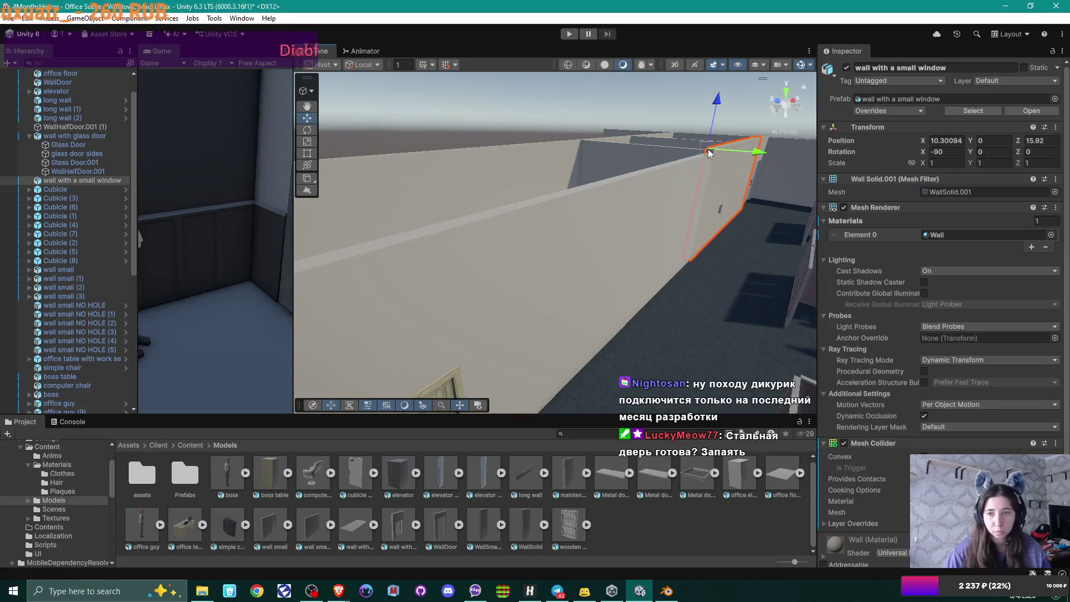
mouse_move(706, 152)
left_mouse_down()
mouse_move(712, 196)
mouse_move(609, 212)
left_mouse_up()
right_click(467, 212)
mouse_move(467, 212)
left_mouse_down()
mouse_move(623, 211)
mouse_move(476, 213)
mouse_move(554, 217)
mouse_move(554, 239)
mouse_move(574, 234)
mouse_move(573, 211)
mouse_move(577, 231)
mouse_move(666, 255)
mouse_move(504, 263)
mouse_move(753, 247)
left_mouse_up()
left_click_drag(540, 272, 770, 277)
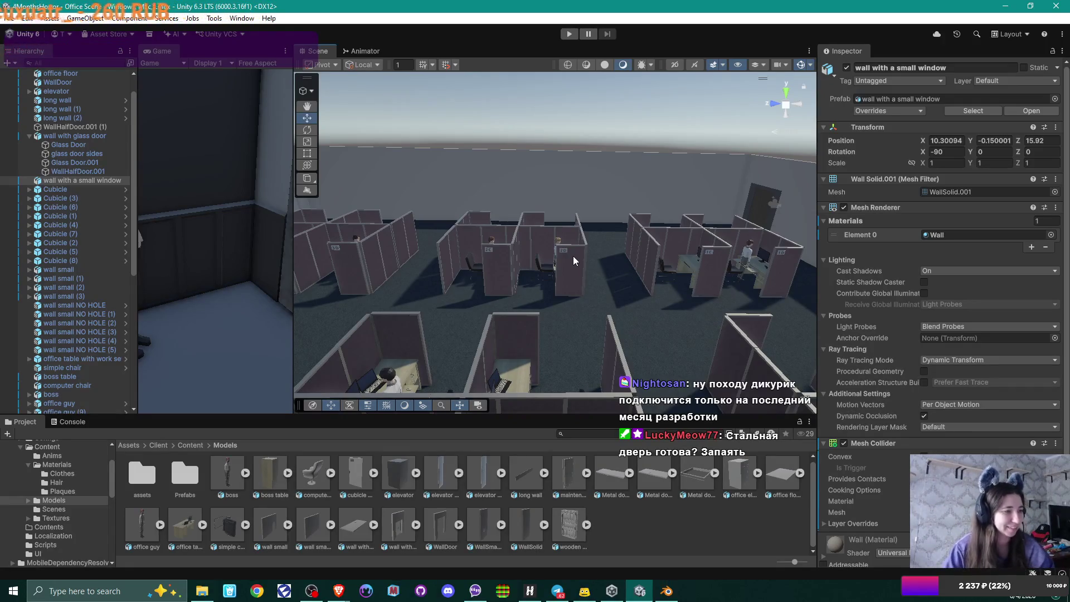
mouse_move(574, 256)
left_mouse_down("alt")
mouse_move(442, 227)
mouse_move(502, 216)
mouse_move(601, 239)
mouse_move(677, 216)
mouse_move(708, 222)
mouse_move(353, 222)
mouse_move(418, 232)
mouse_move(684, 226)
mouse_move(357, 220)
mouse_move(475, 217)
left_mouse_up("alt")
left_click_drag(490, 218, 454, 224)
Step: Switch to Blender's office.blend and widen the 3D Viewport to show the whole room
left_click(671, 596)
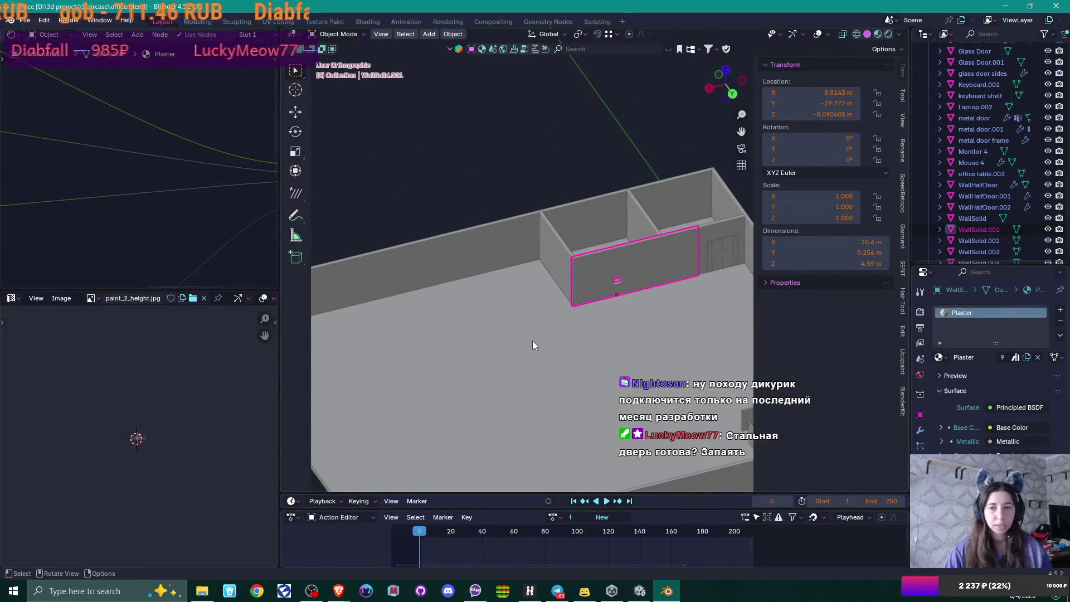
left_click_drag(278, 265, 142, 266)
scroll(295, 287, "down", 3)
mouse_move(453, 317)
left_mouse_down()
mouse_move(460, 296)
mouse_move(440, 303)
mouse_move(522, 305)
mouse_move(473, 328)
left_mouse_up()
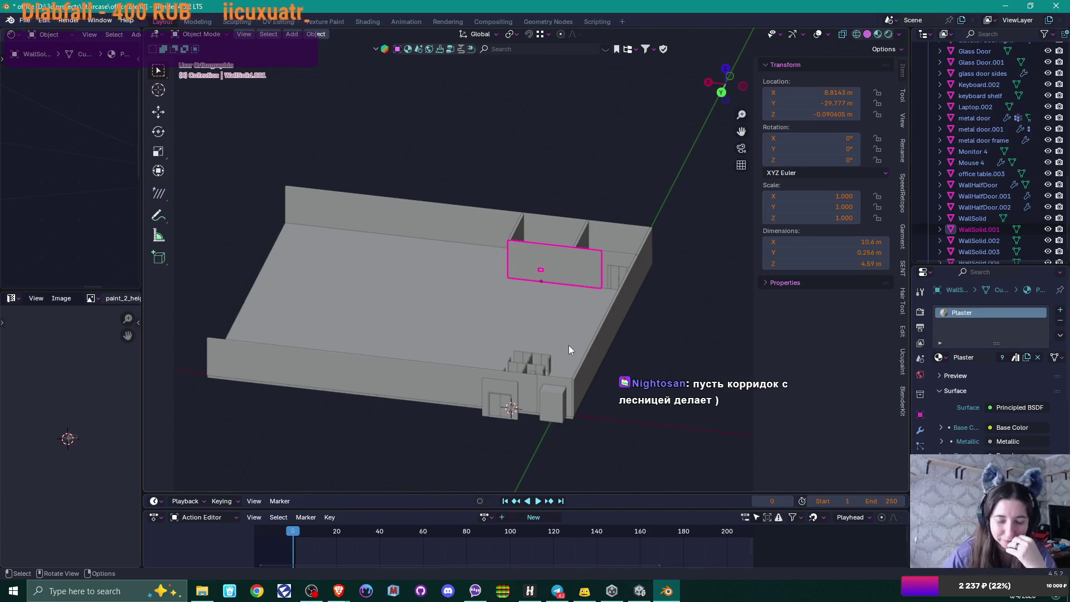
Step: Orbit the Unity Scene view over the office cubicle rows toward the long wall
left_click(639, 591)
left_click_drag(625, 301, 479, 282)
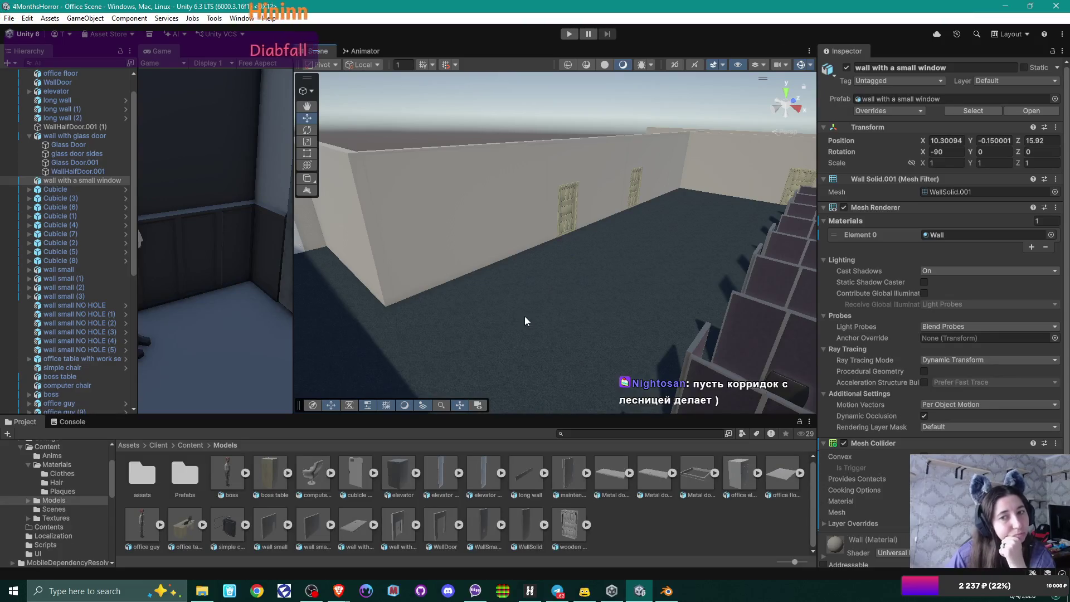
mouse_move(524, 316)
left_mouse_down()
mouse_move(489, 332)
mouse_move(494, 346)
mouse_move(535, 360)
mouse_move(504, 334)
left_mouse_up()
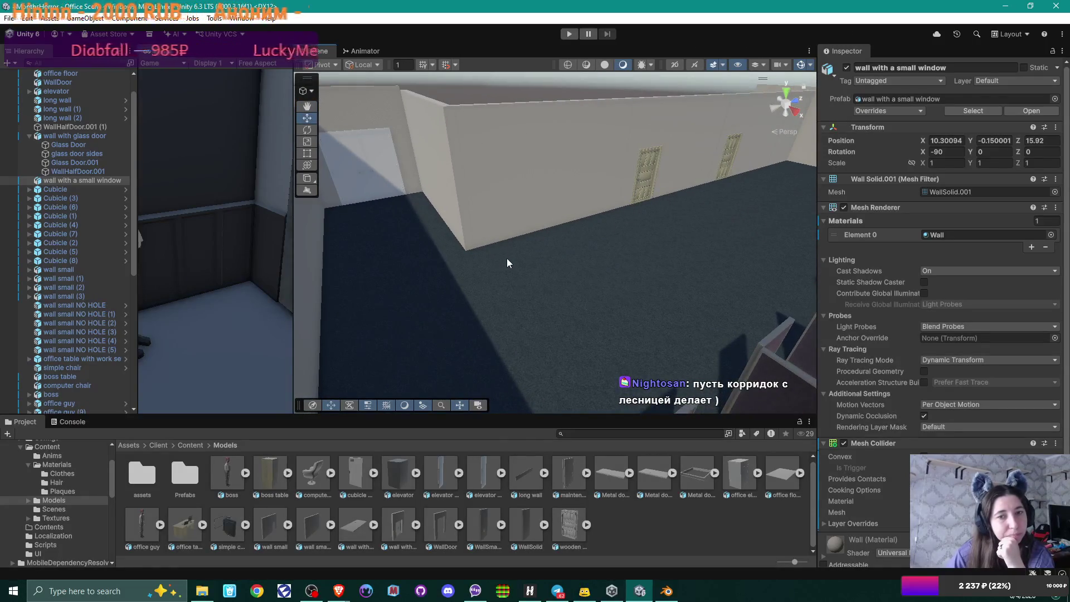
mouse_move(515, 289)
left_mouse_down()
mouse_move(644, 268)
mouse_move(655, 271)
mouse_move(635, 303)
mouse_move(656, 273)
left_mouse_up()
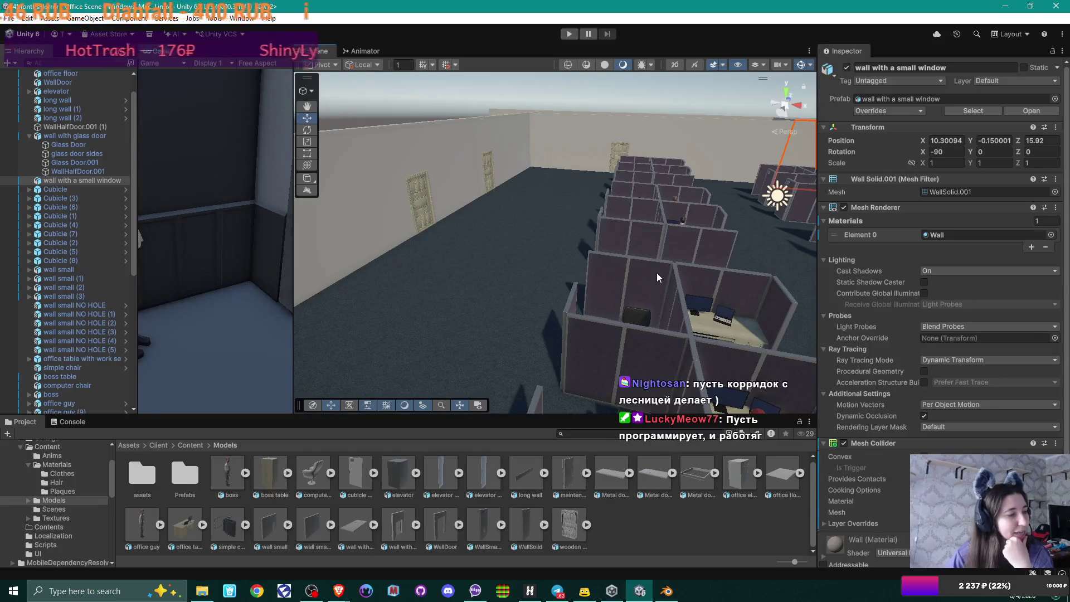
mouse_move(584, 272)
left_mouse_down()
mouse_move(608, 267)
mouse_move(588, 284)
left_mouse_up()
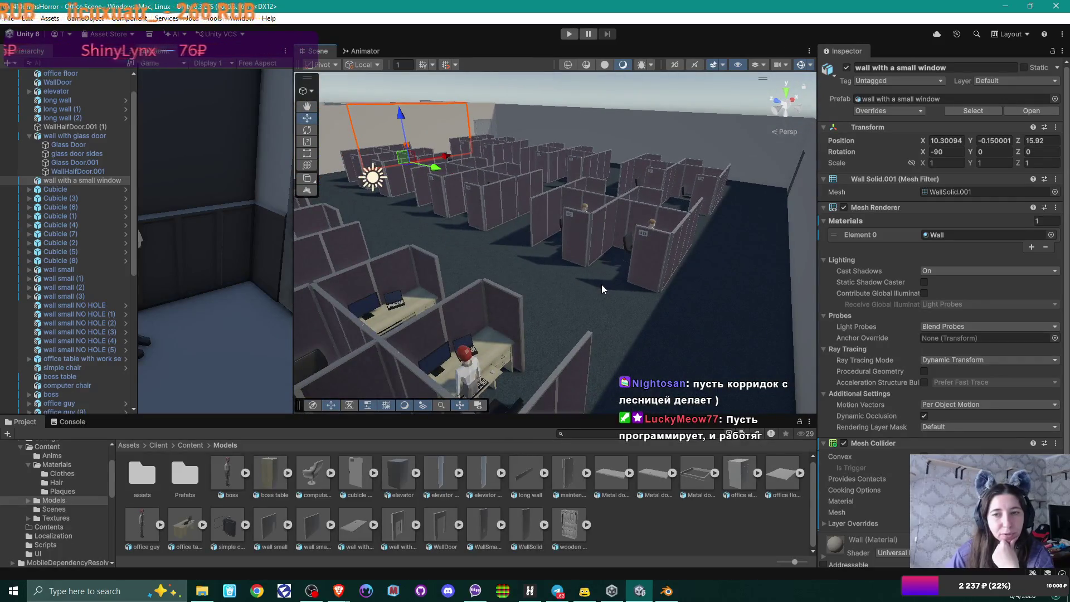
Step: Bring up the Miro project-planning board from Brave's taskbar preview
left_click(666, 592)
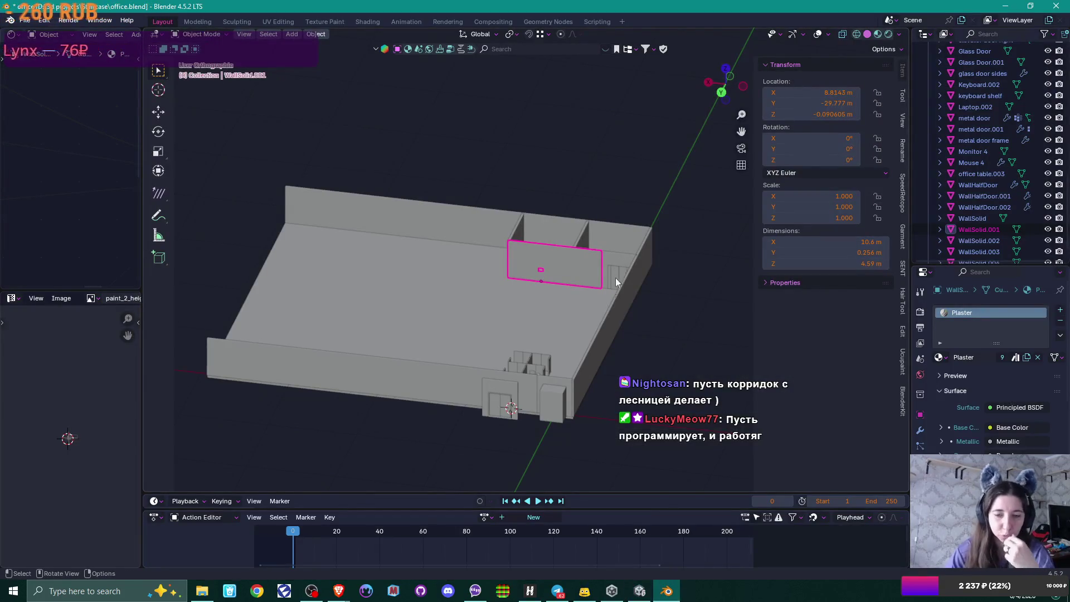
mouse_move(338, 591)
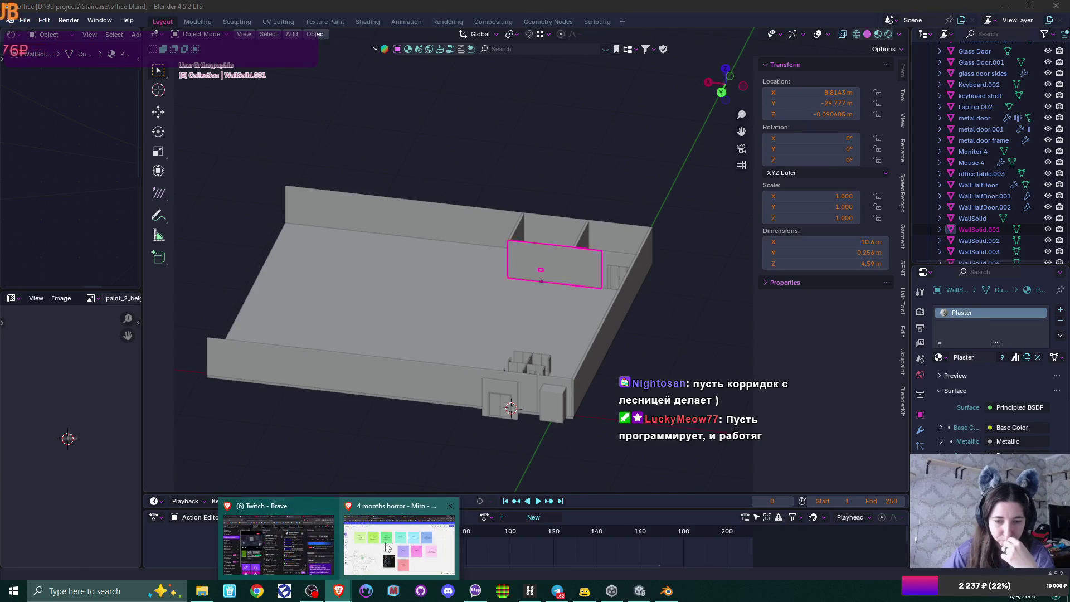
left_click(389, 545)
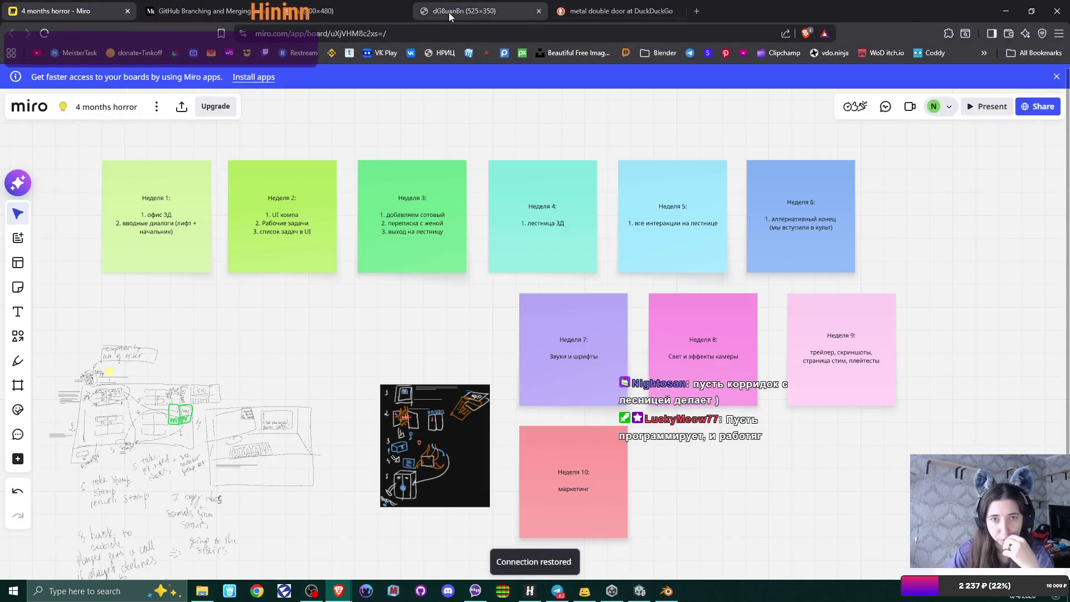
Step: Move from the Miro board to the Armstrong ceiling-tile reference photo tab
left_click(449, 15)
key("ctrl+shift+Tab")
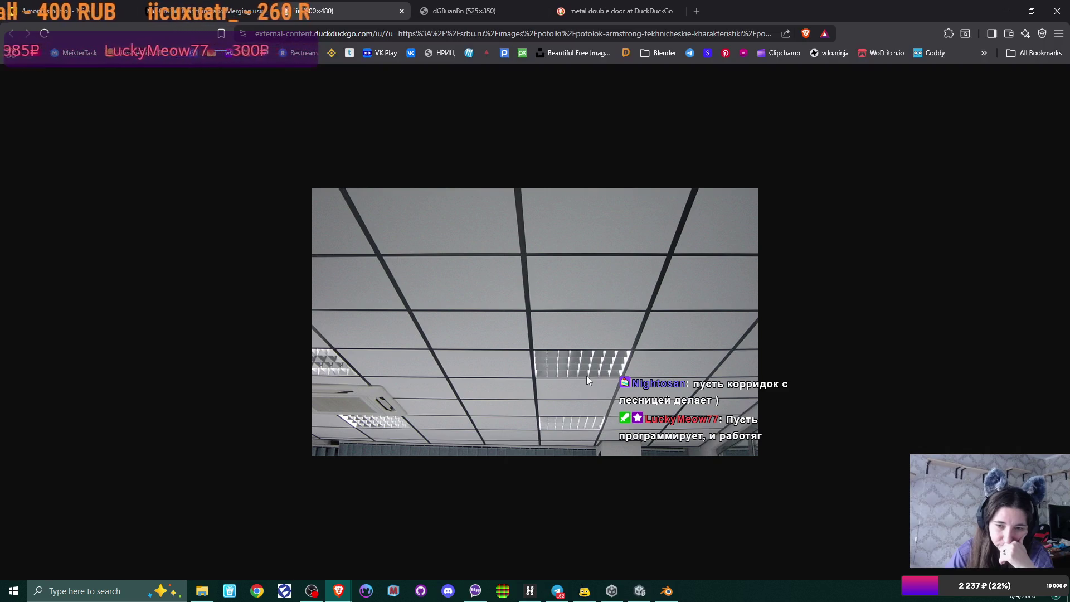
Step: Return to the Unity editor after studying the grid-tiled ceiling photo
left_click(639, 590)
Step: Create an empty GameObject in the scene named 'Office Guys'
scroll(82, 199, "down", 9)
scroll(82, 199, "up", 1)
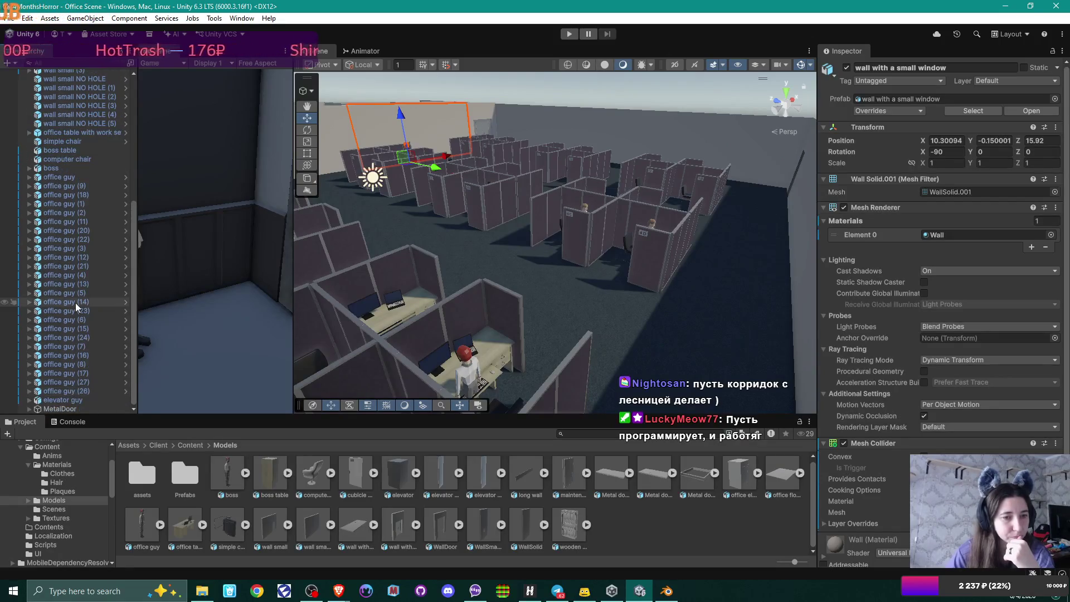
scroll(77, 303, "up", 8)
scroll(79, 304, "down", 8)
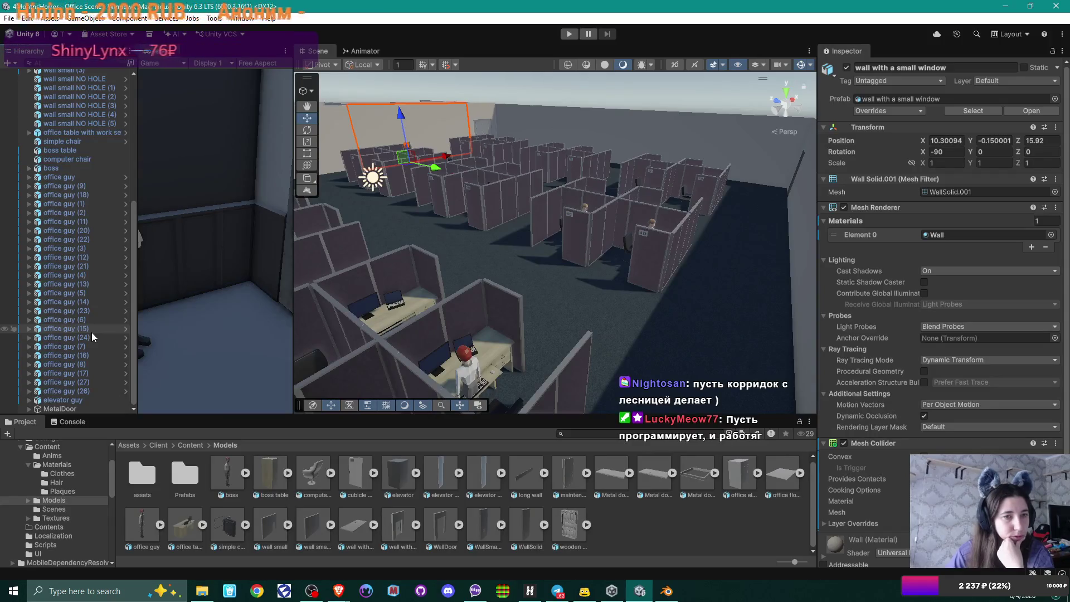
scroll(92, 333, "up", 8)
right_click(74, 70)
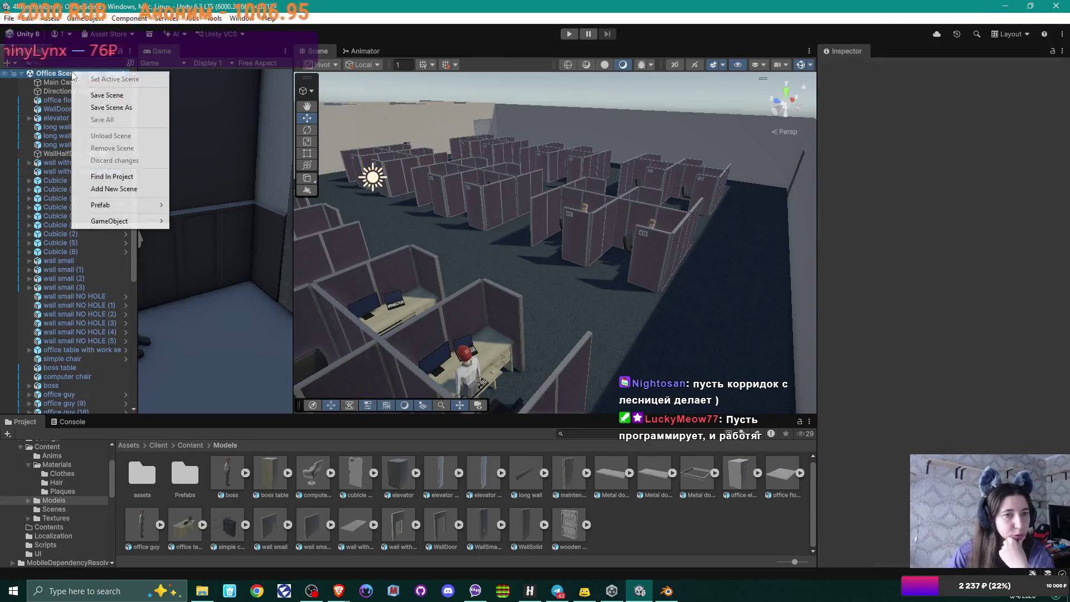
mouse_move(128, 206)
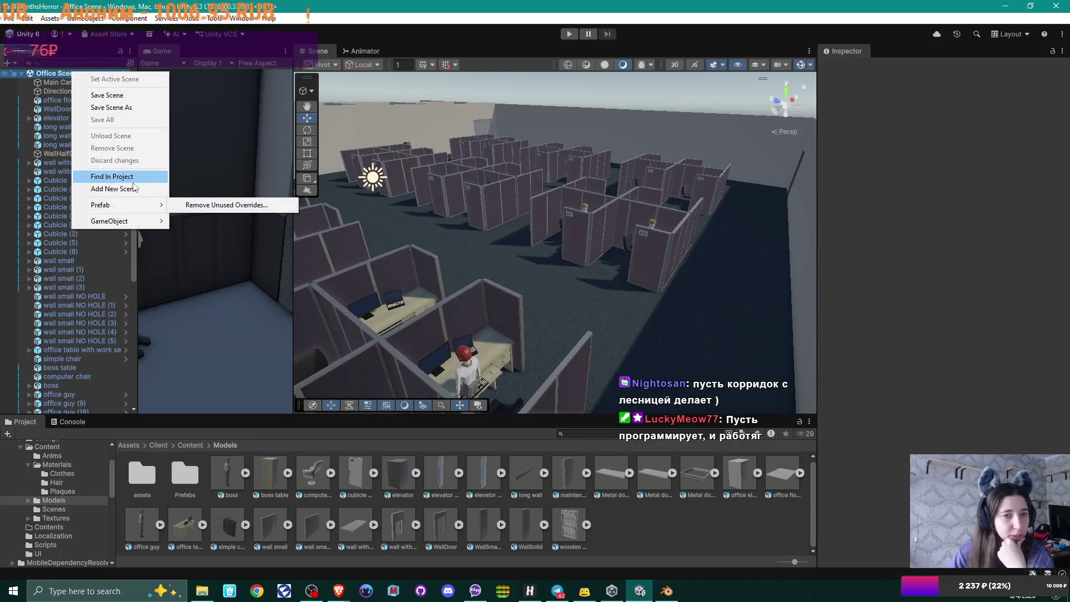
left_click(216, 221)
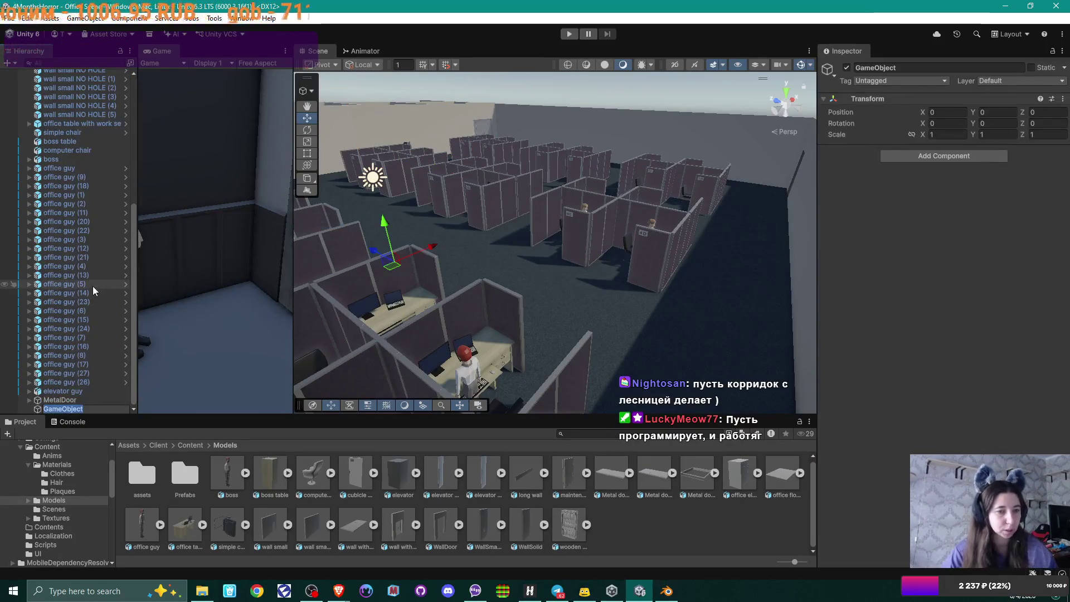
type("Office G")
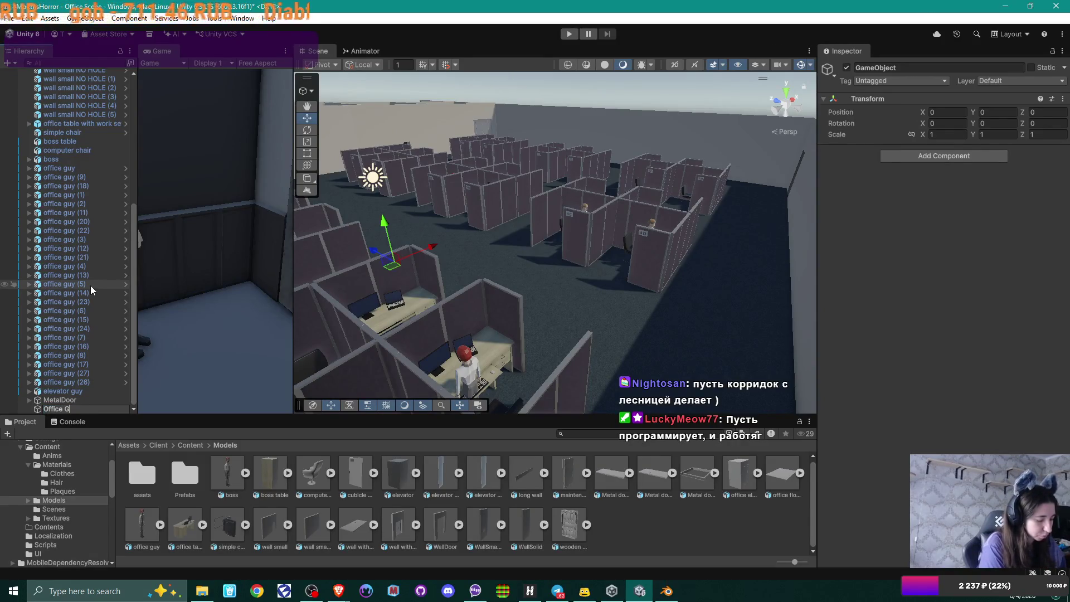
type("uys")
key("Return")
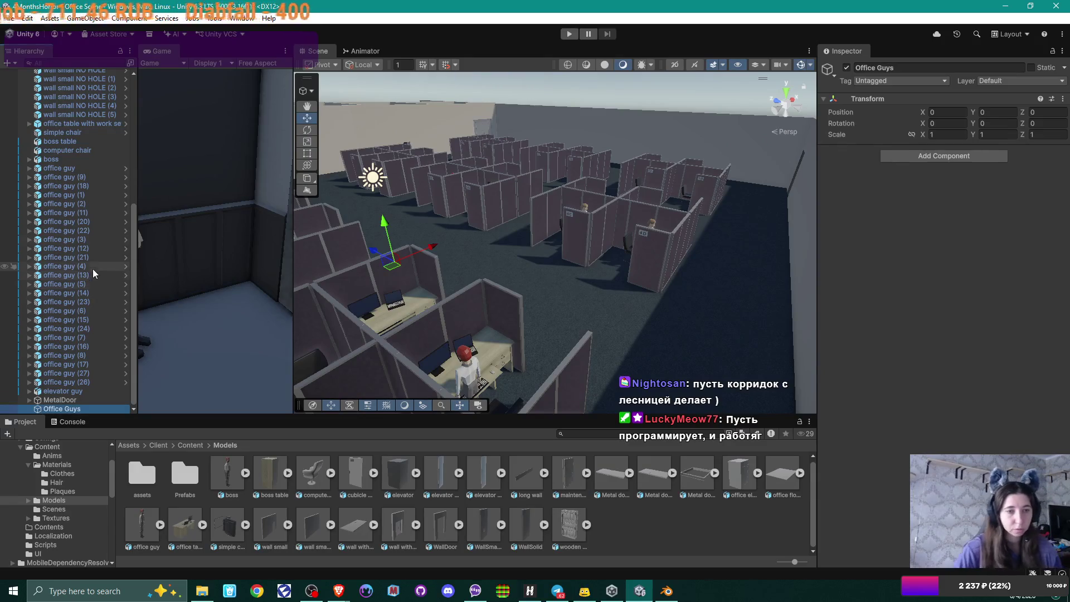
Step: Parent all 25 office guy characters under 'Office Guys'
left_click(84, 381)
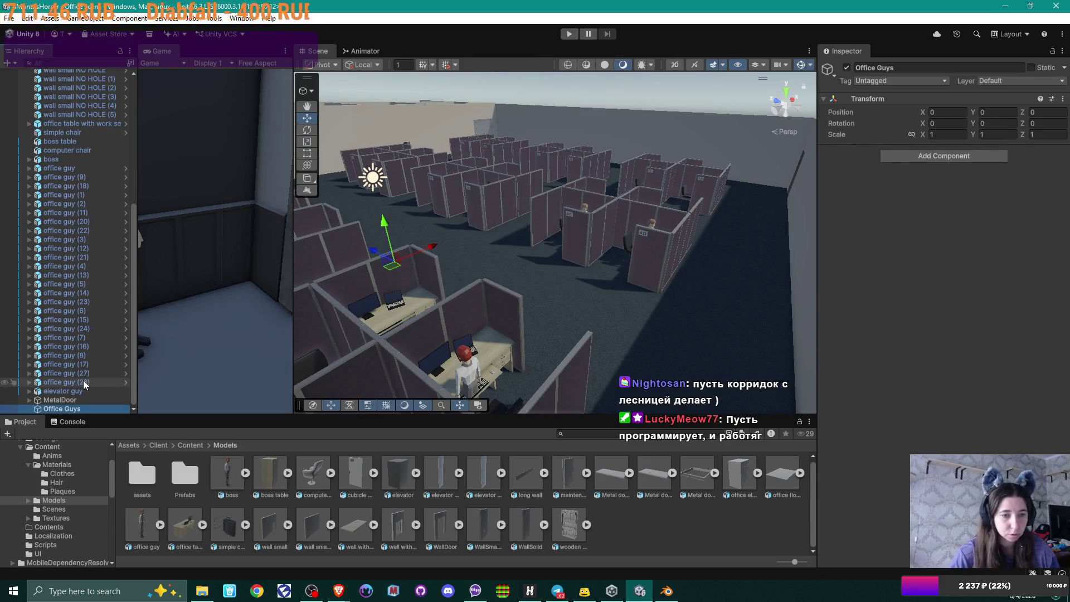
left_click(83, 169, "shift")
left_click_drag(58, 177, 59, 410)
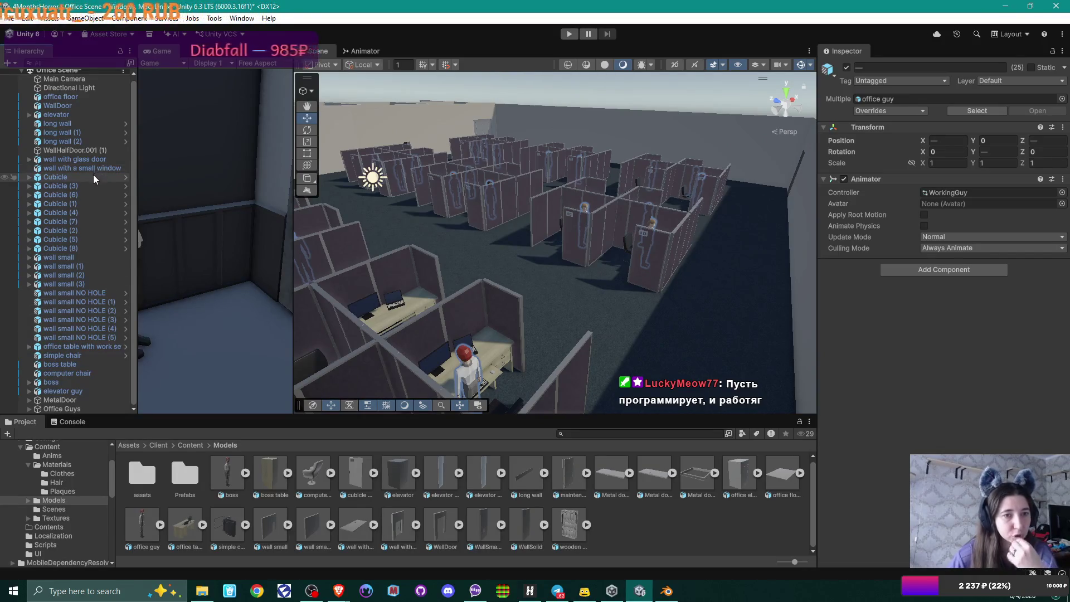
scroll(75, 75, "up", 1)
right_click(76, 74)
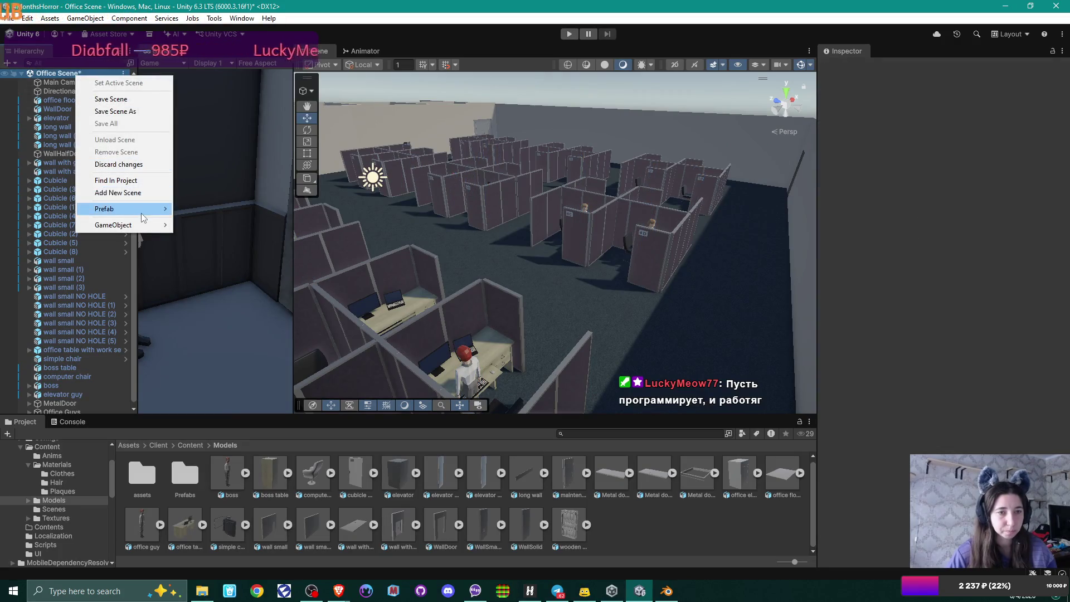
Step: Create another empty GameObject named 'Cubicles'
mouse_move(133, 224)
left_click(233, 225)
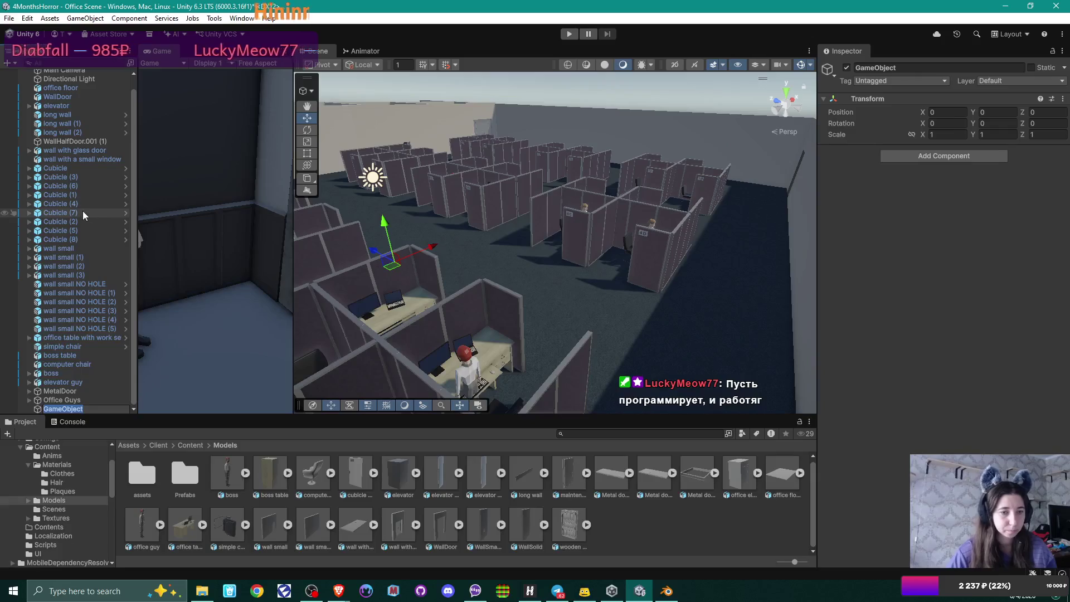
type("Cubicles")
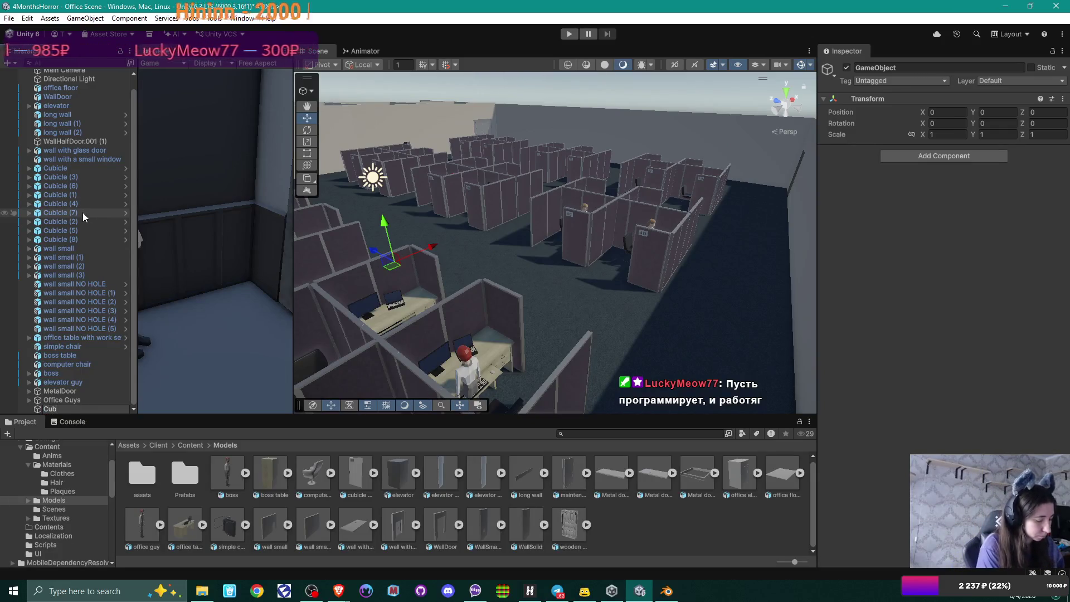
key("Return")
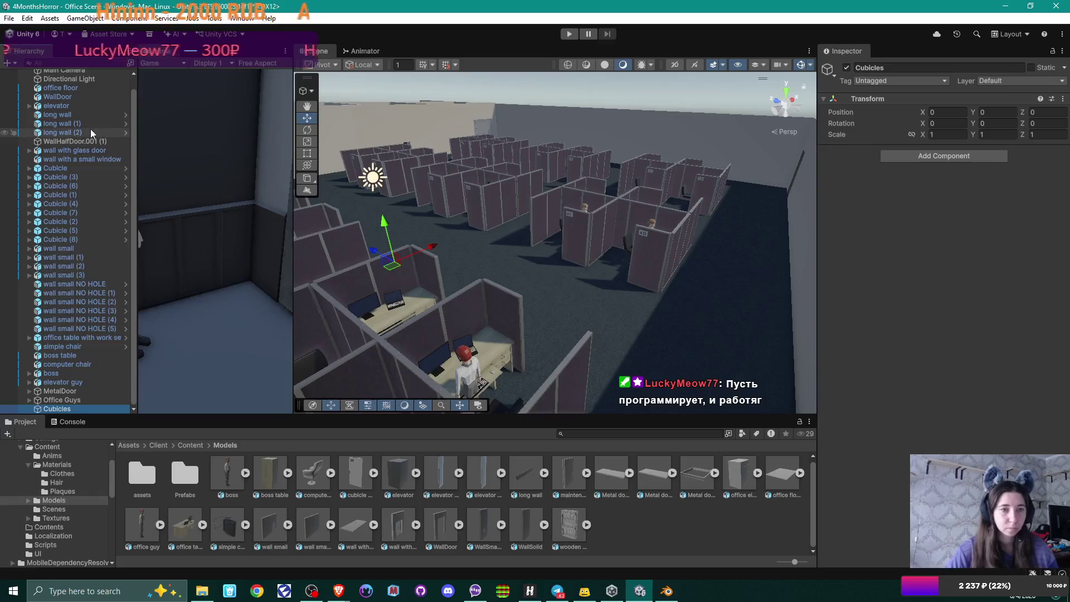
Step: Parent Cubicle through Cubicle (8) under 'Cubicles' and look over the grouped cubicles
left_click(77, 167)
left_click(77, 240, "shift")
mouse_move(78, 233)
left_mouse_down()
mouse_move(66, 170)
mouse_move(61, 186)
left_mouse_up()
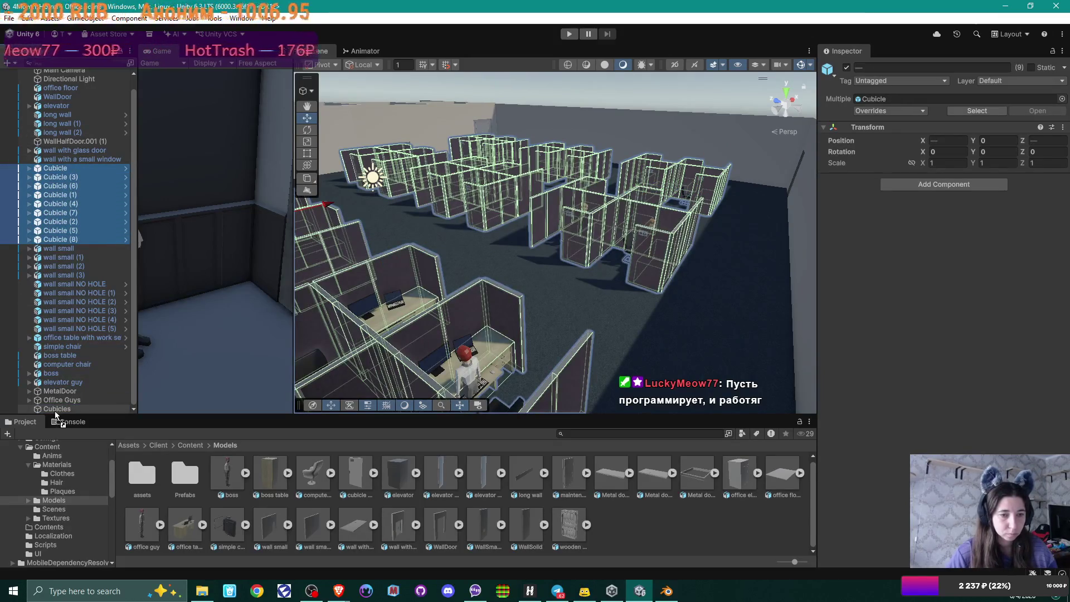
left_click_drag(56, 415, 56, 409)
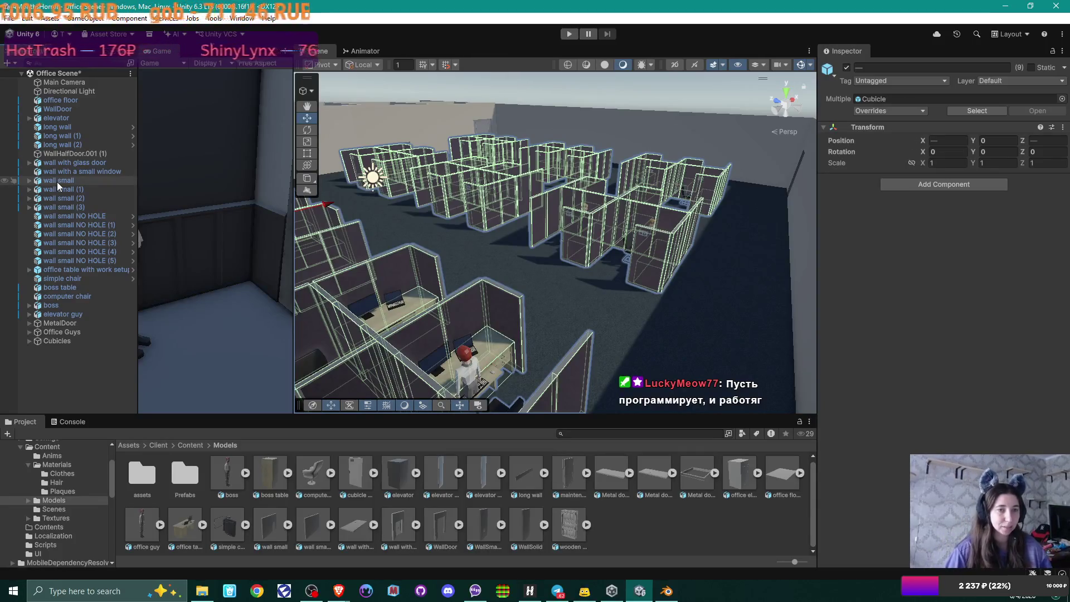
left_click_drag(412, 200, 628, 176)
mouse_move(379, 204)
left_mouse_down()
mouse_move(411, 210)
mouse_move(628, 180)
left_mouse_up()
mouse_move(500, 202)
left_mouse_down()
mouse_move(657, 202)
mouse_move(553, 186)
mouse_move(609, 186)
mouse_move(535, 199)
mouse_move(546, 259)
mouse_move(654, 241)
left_mouse_up()
left_click(549, 266)
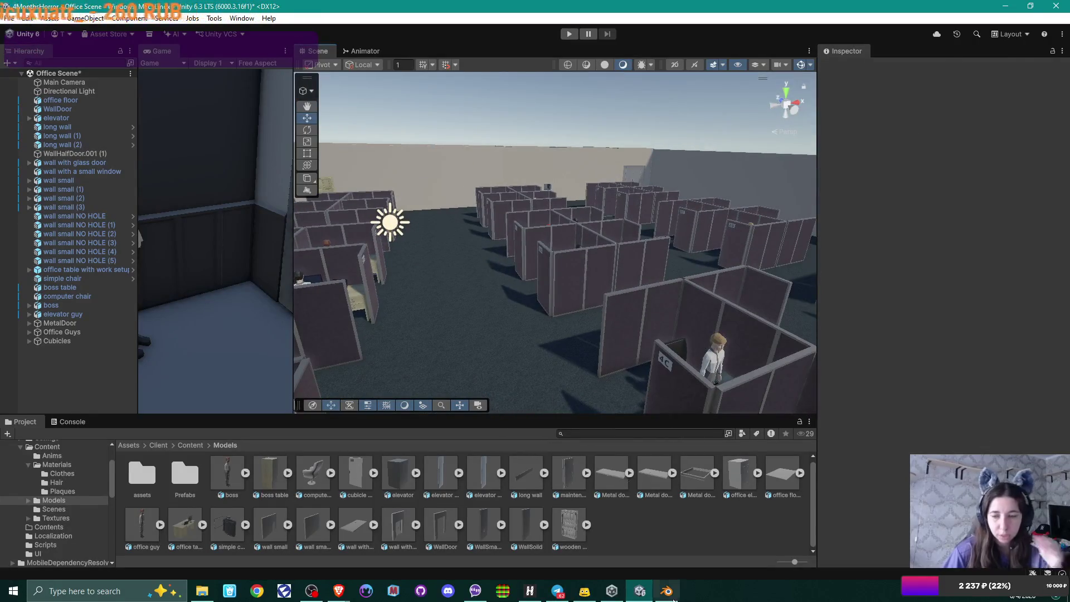
Step: Add an Area Light to the office scene from the Hierarchy's Light menu
left_click(667, 592)
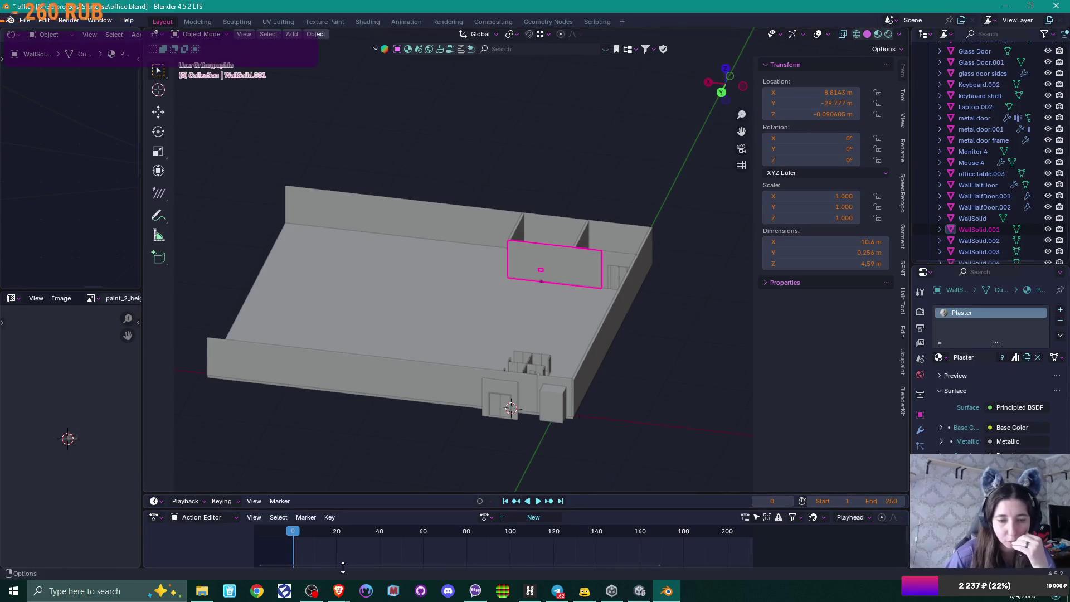
left_click(640, 591)
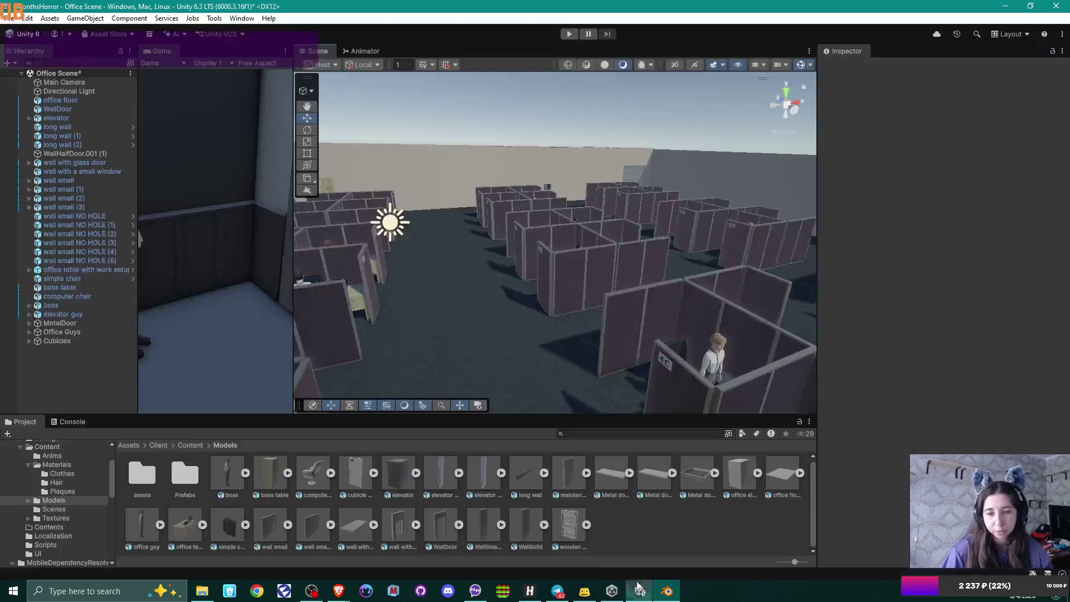
right_click(71, 367)
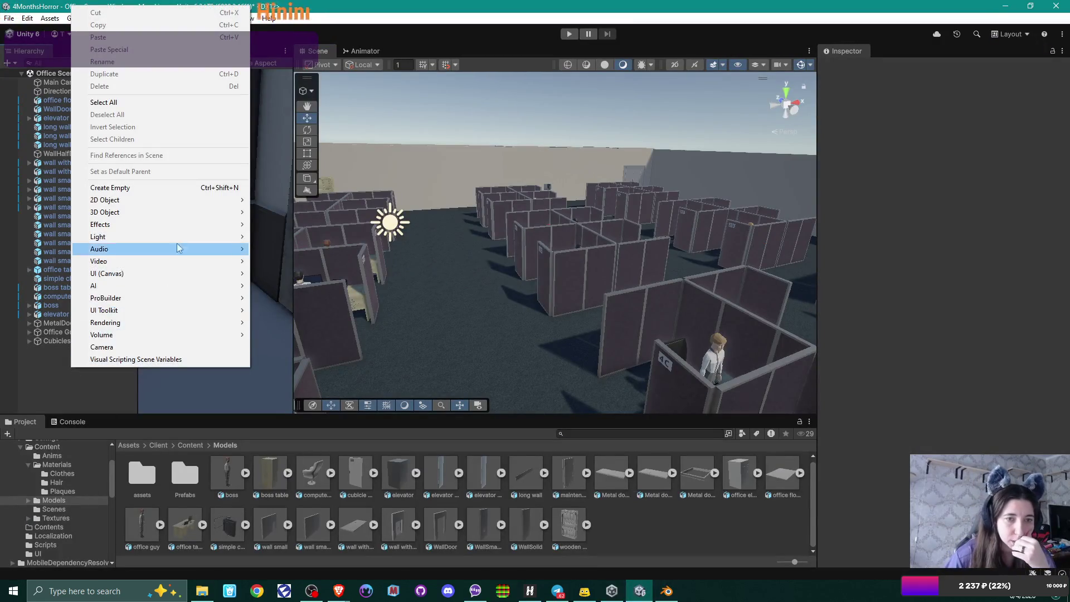
mouse_move(202, 237)
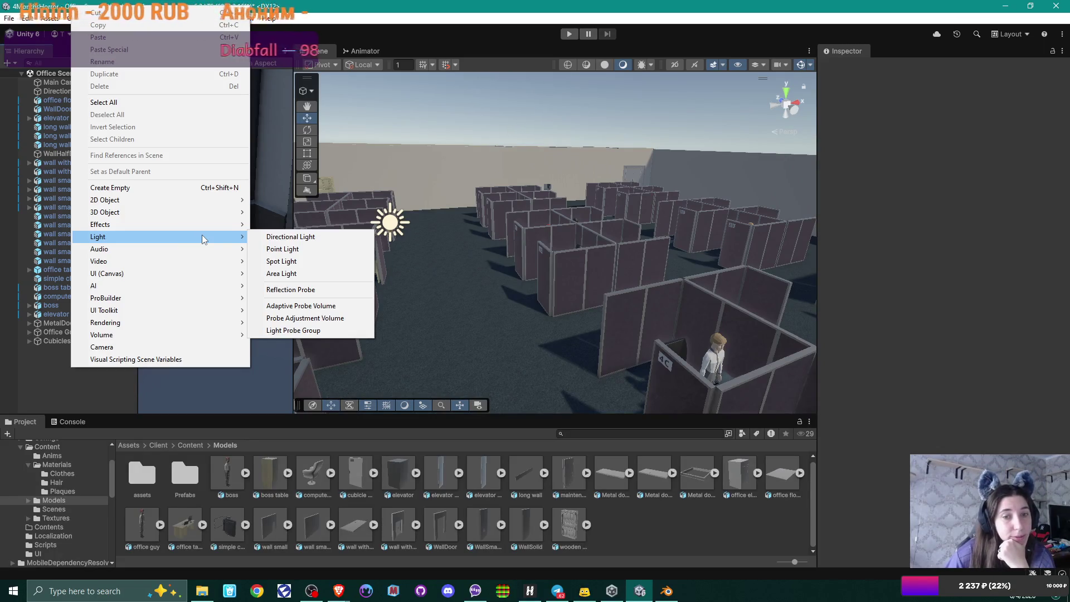
left_click(297, 274)
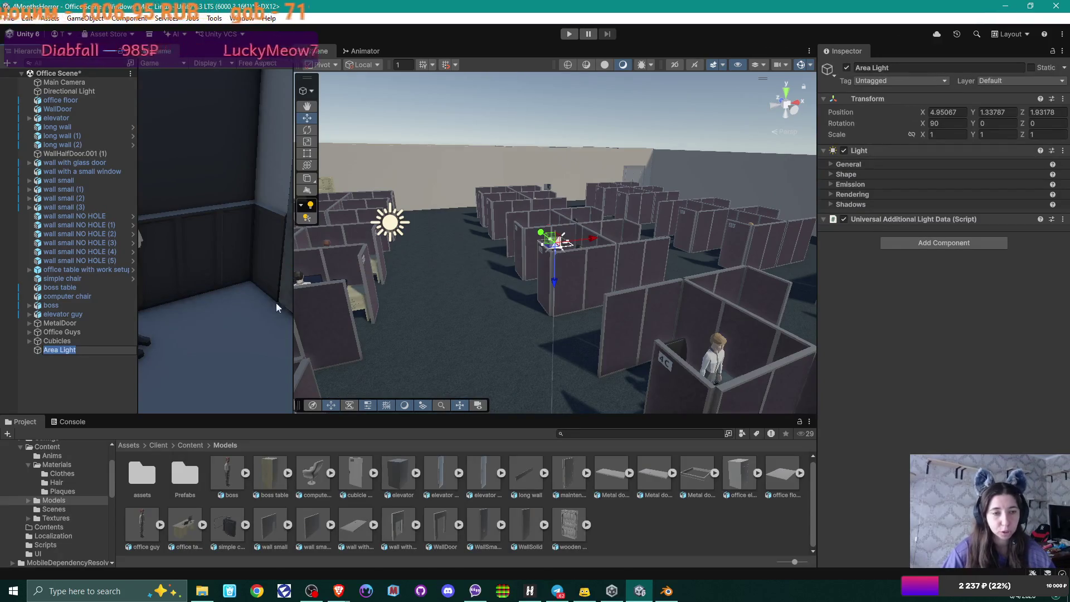
left_click(63, 365)
Step: Raise the Area Light above the cubicles, frame it, then delete it
scroll(601, 262, "up", 8)
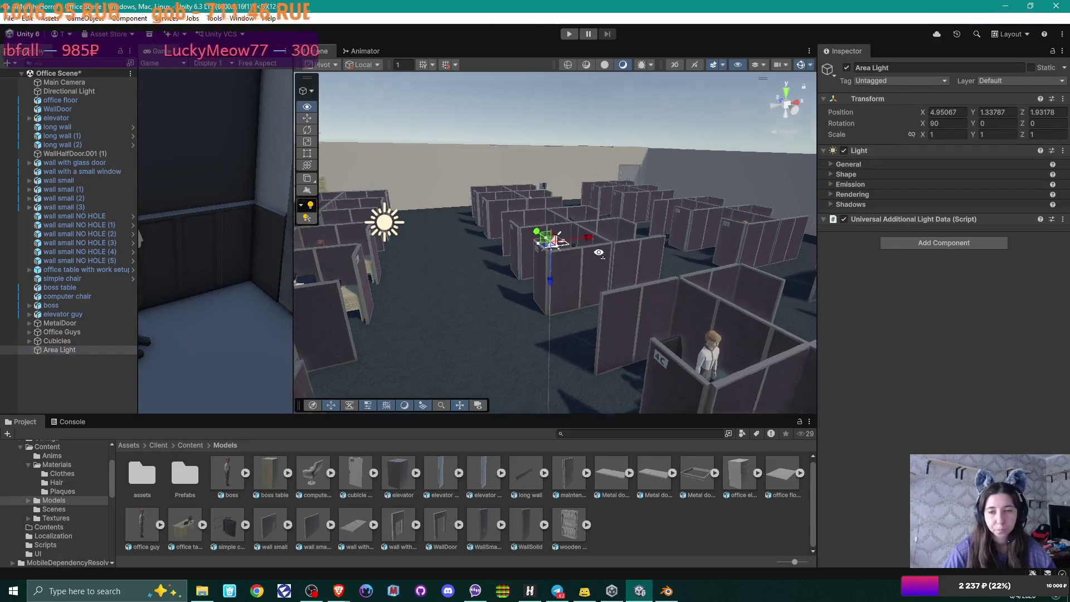
scroll(601, 261, "up", 1)
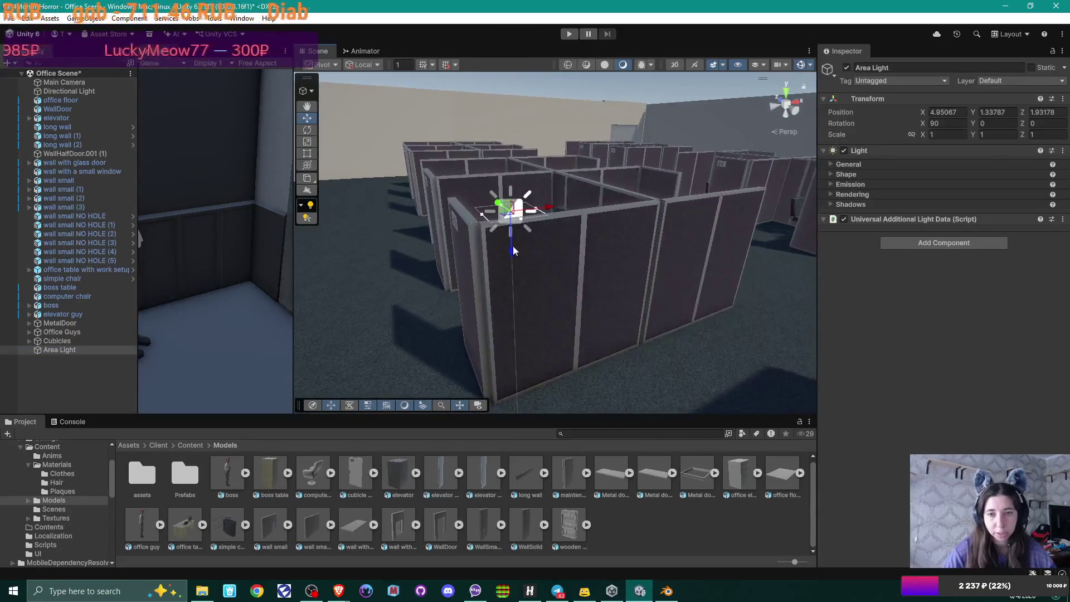
mouse_move(512, 255)
left_mouse_down()
mouse_move(514, 168)
mouse_move(545, 166)
mouse_move(562, 212)
mouse_move(604, 248)
mouse_move(577, 319)
mouse_move(585, 275)
mouse_move(590, 299)
mouse_move(659, 297)
mouse_move(545, 301)
mouse_move(540, 334)
left_mouse_up()
key("f")
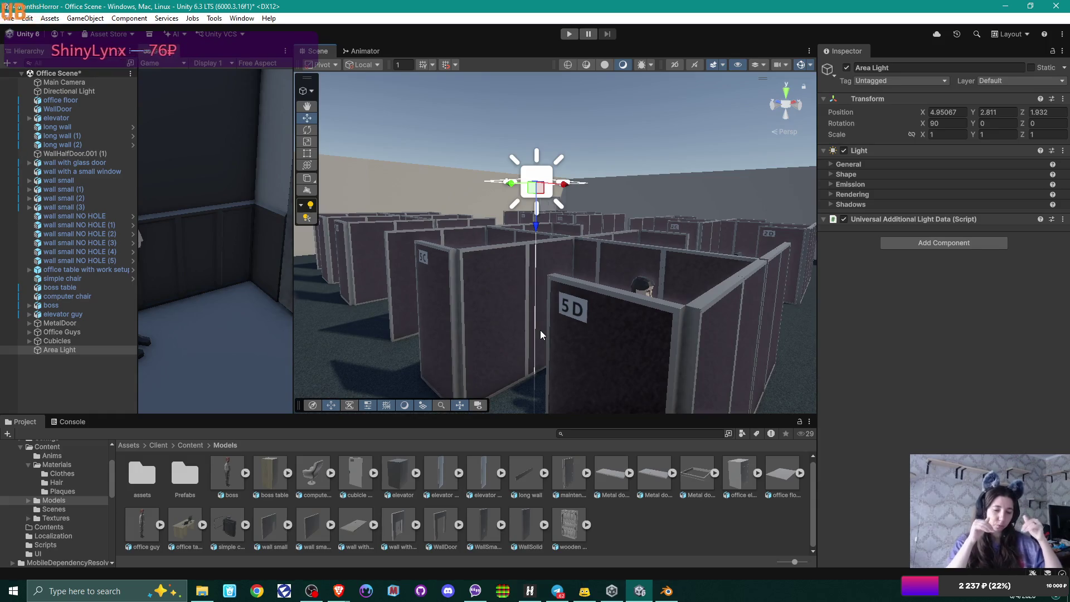
key("Delete")
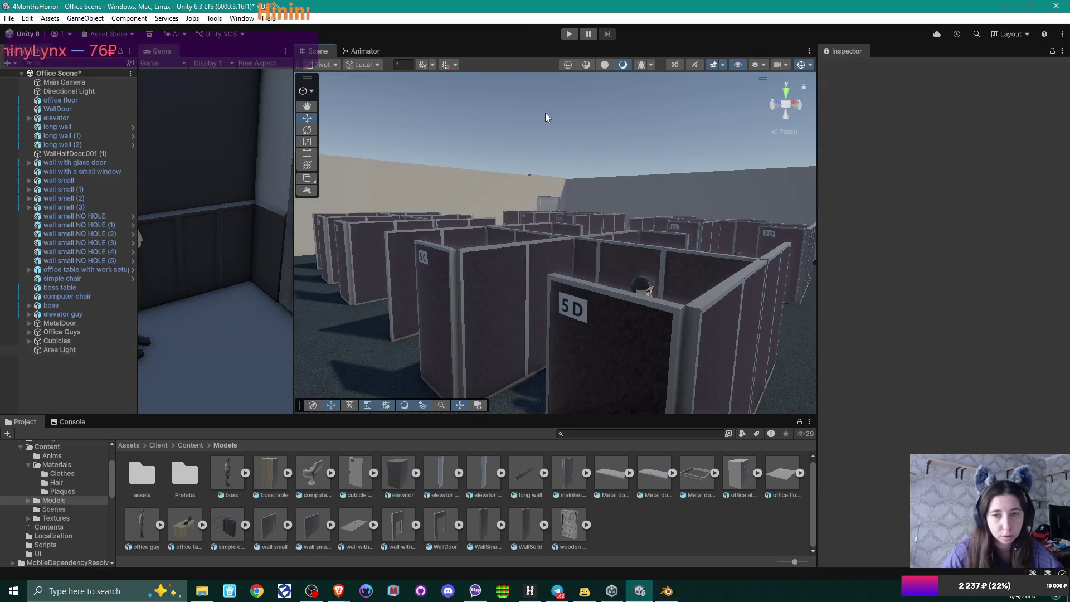
left_click(671, 589)
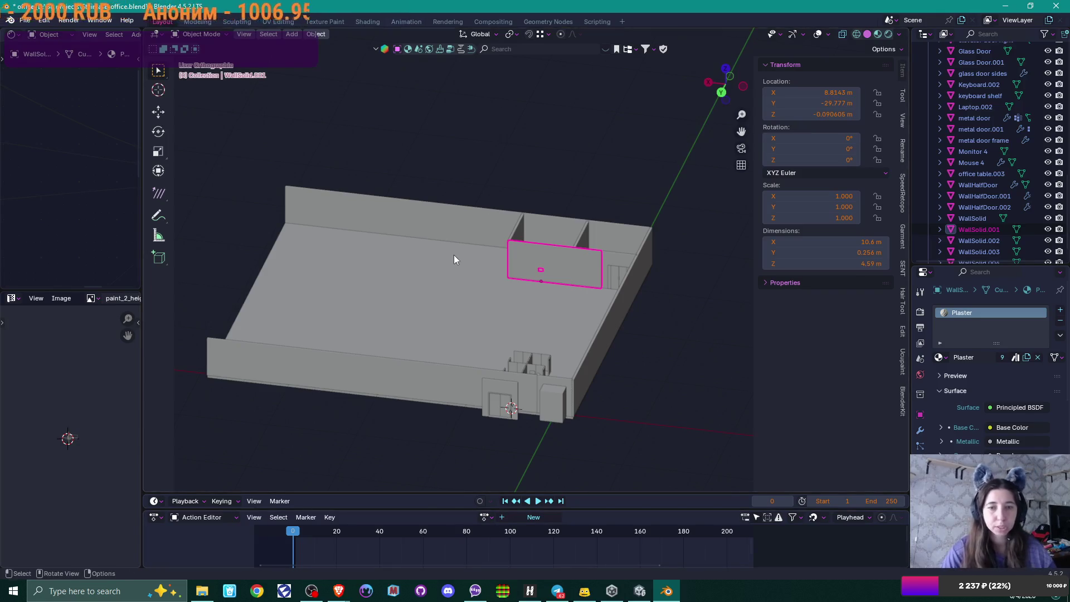
Step: Add a new cube mesh and isolate it in local view
key("shift+a")
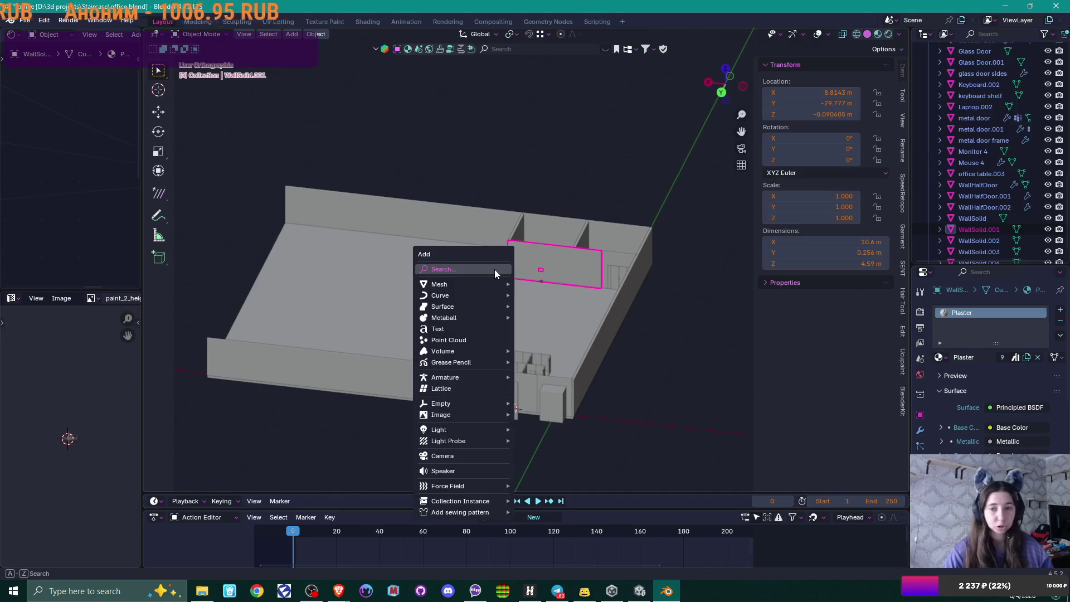
mouse_move(493, 286)
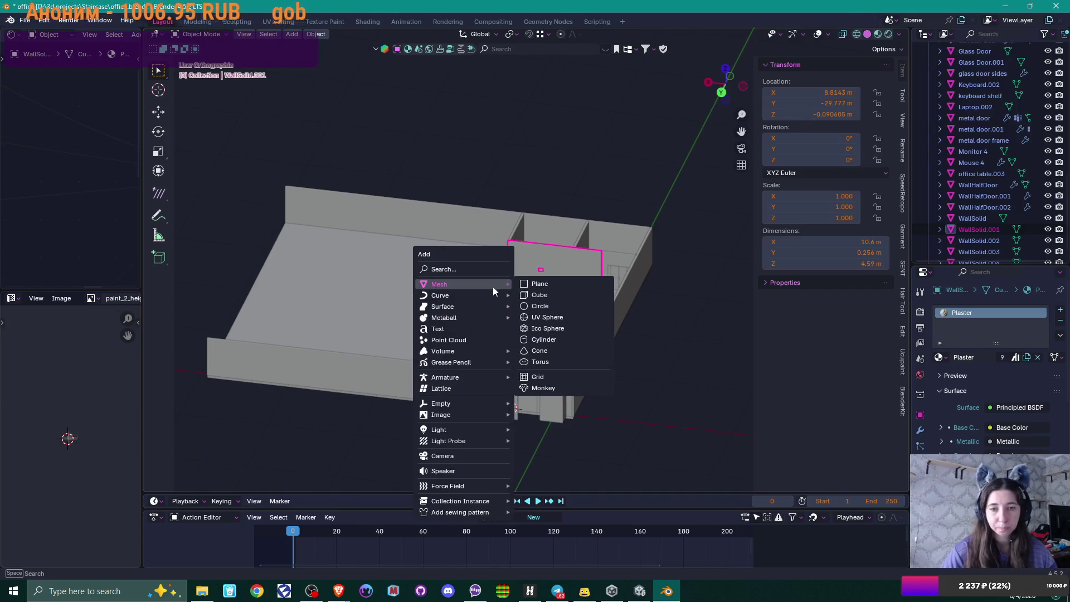
left_click(545, 294)
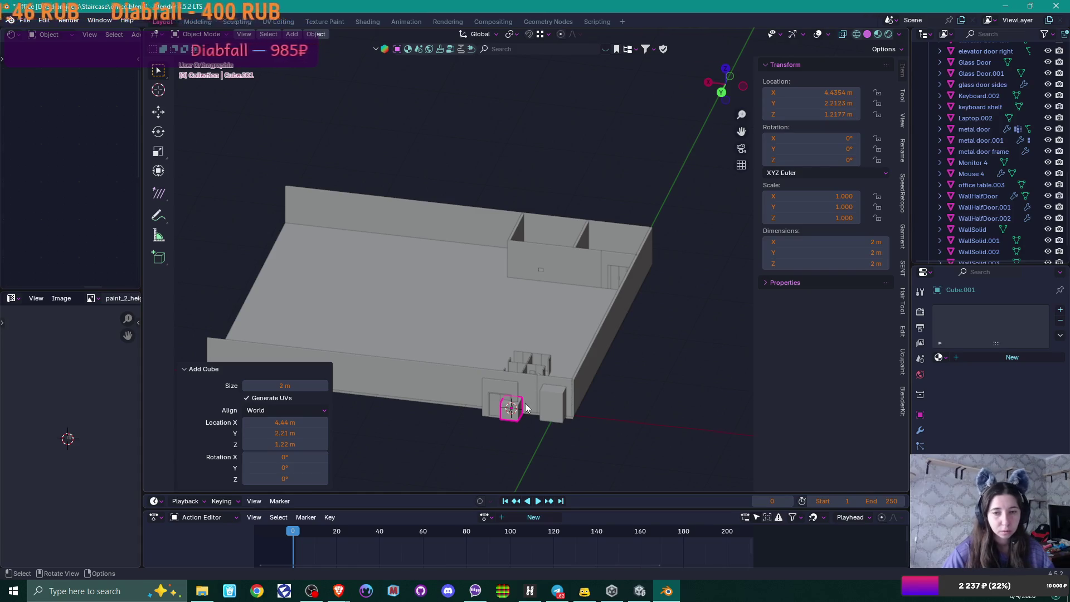
key("KP_Divide")
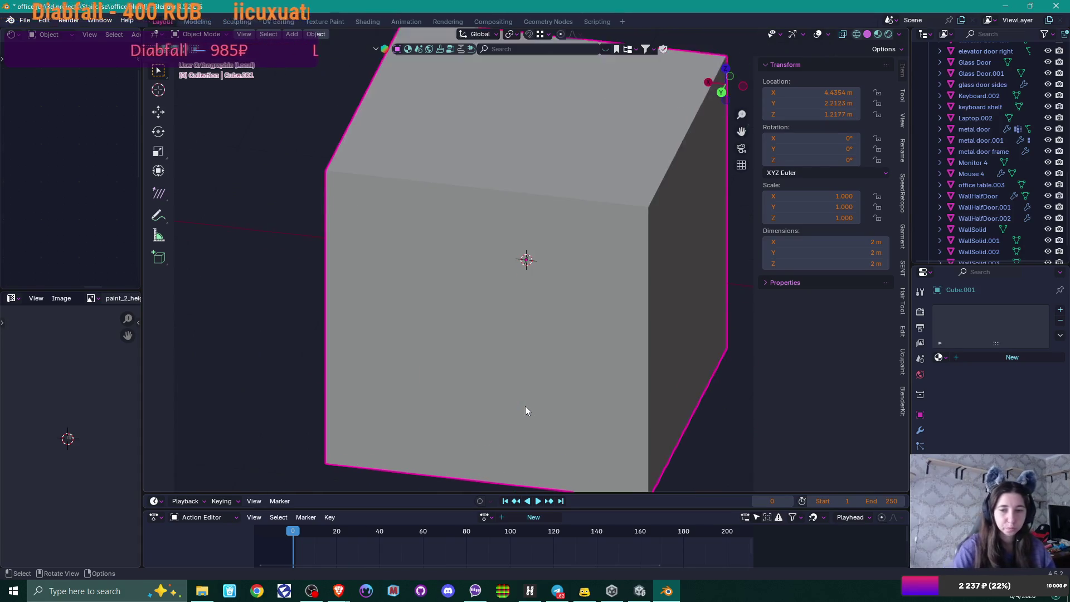
Step: Lower the cube's top face along Z to flatten it into a 2 × 2 × 0.146 m slab
key("Tab")
mouse_move(404, 100)
left_mouse_down()
mouse_move(518, 191)
mouse_move(644, 221)
left_mouse_up()
key("g")
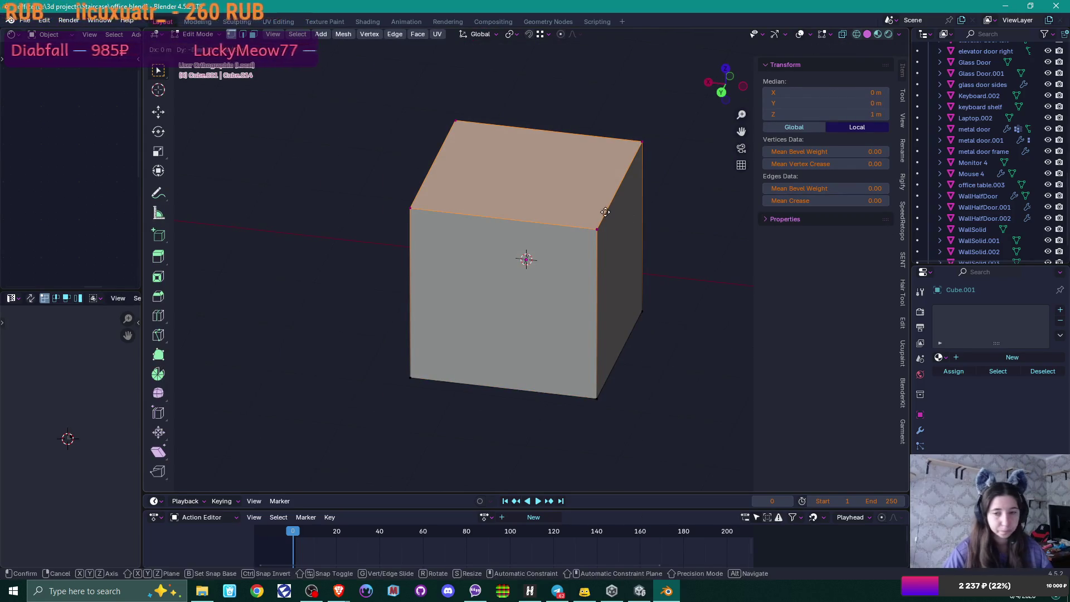
key("z")
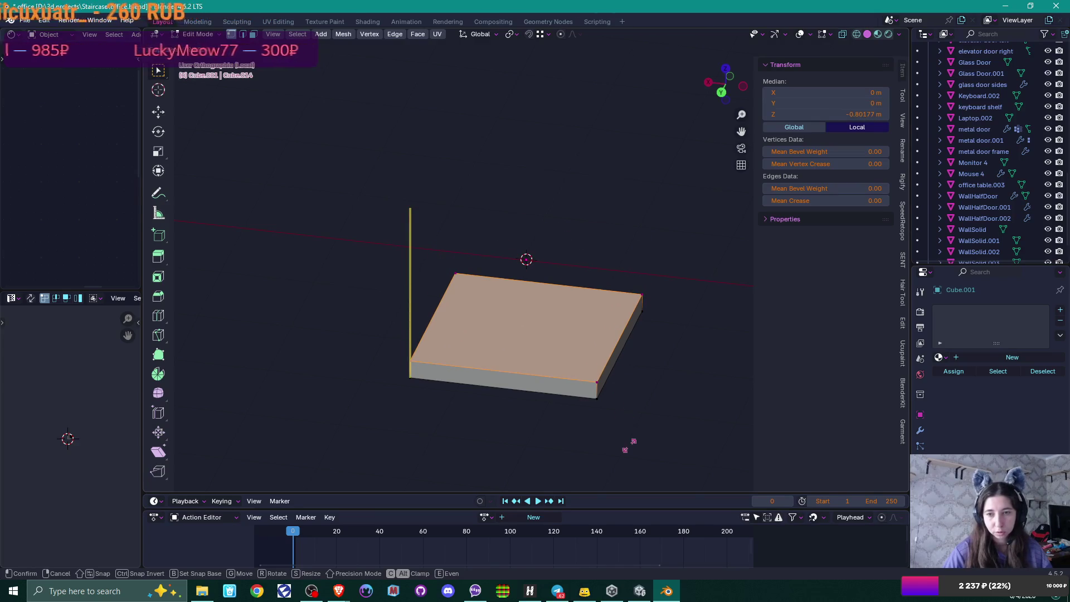
key("g")
left_click(627, 448)
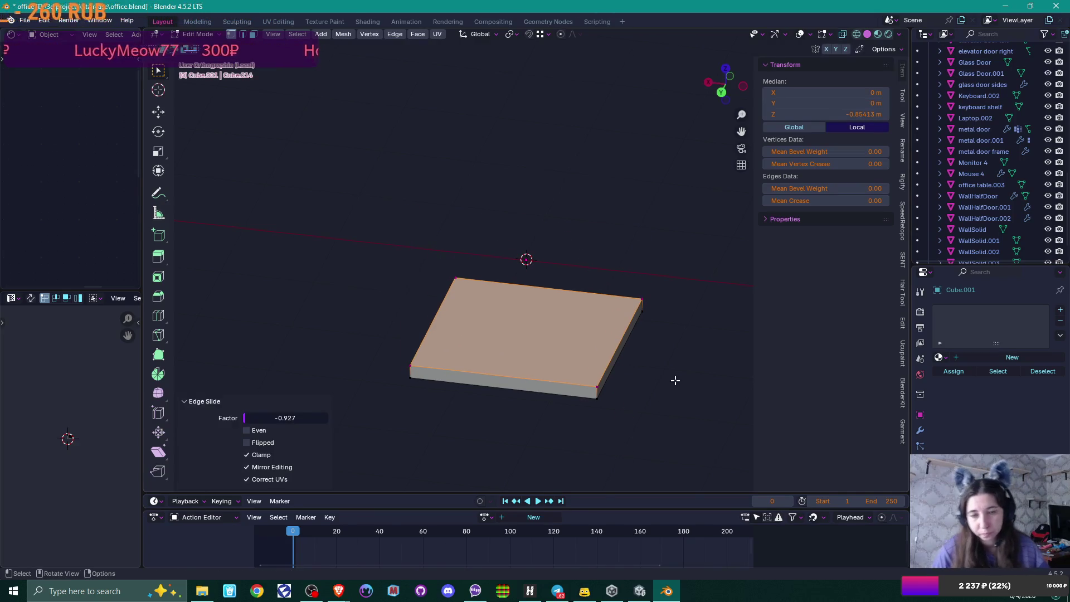
key("Tab")
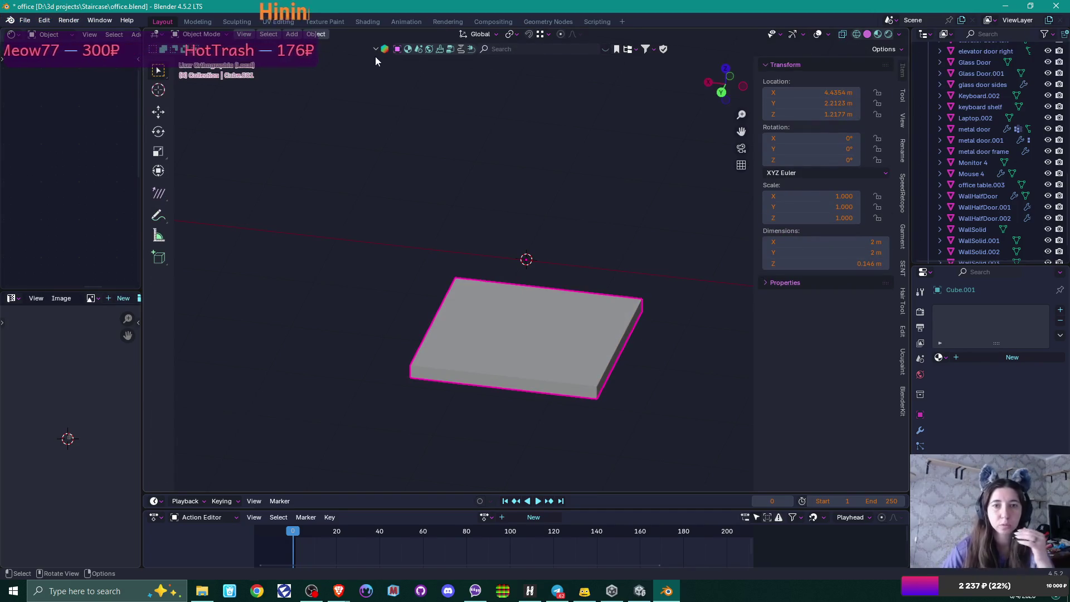
left_click(409, 51)
left_click(532, 49)
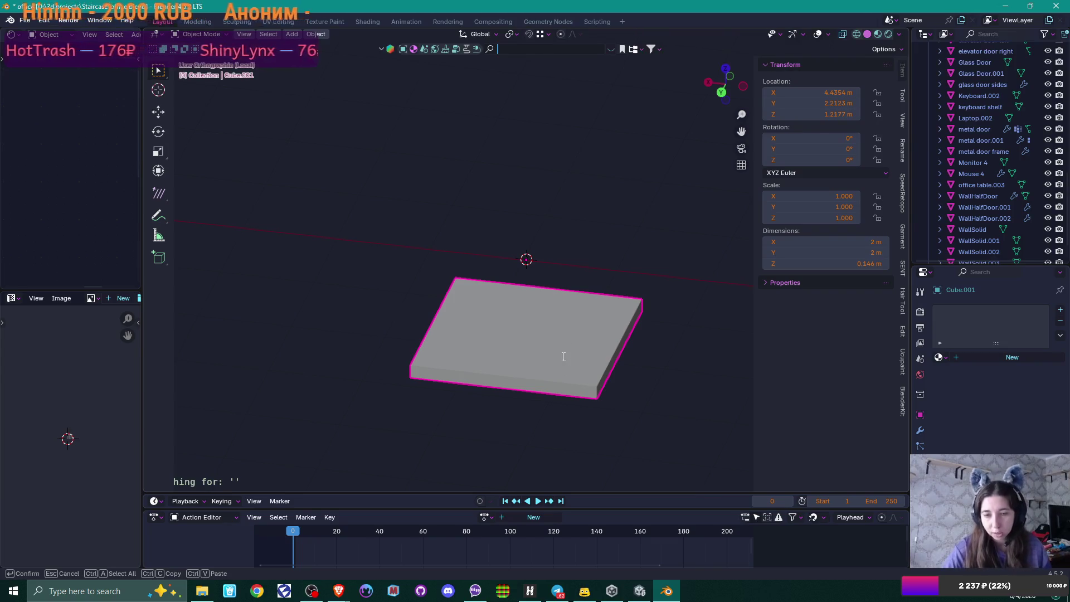
Step: Check the ceiling reference image in Brave, then search BlenderKit for 'armstrong'
left_click(340, 595)
left_click(371, 554)
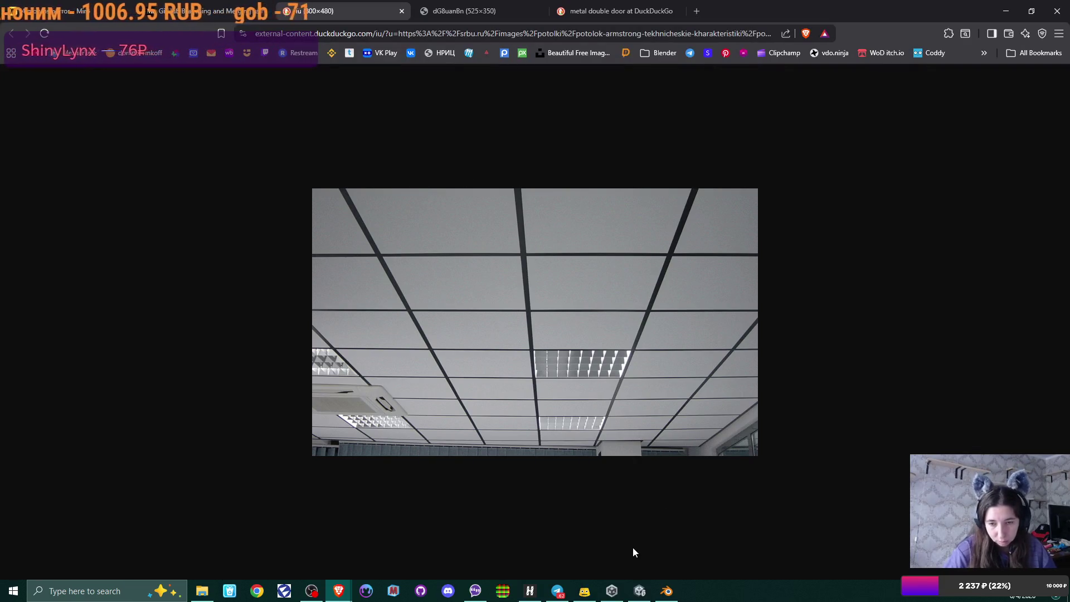
left_click(667, 592)
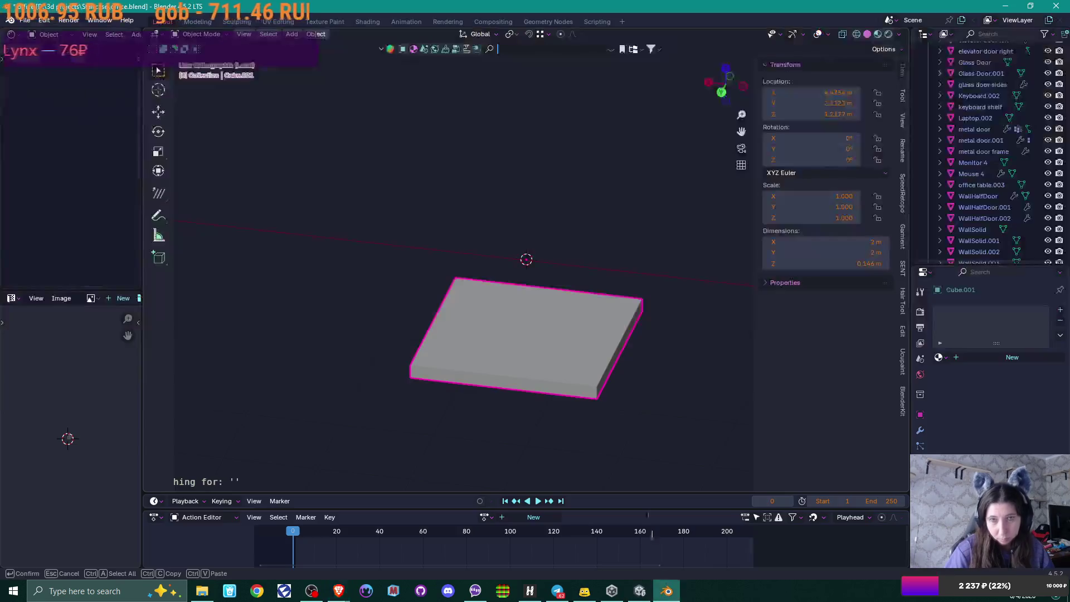
type("ar")
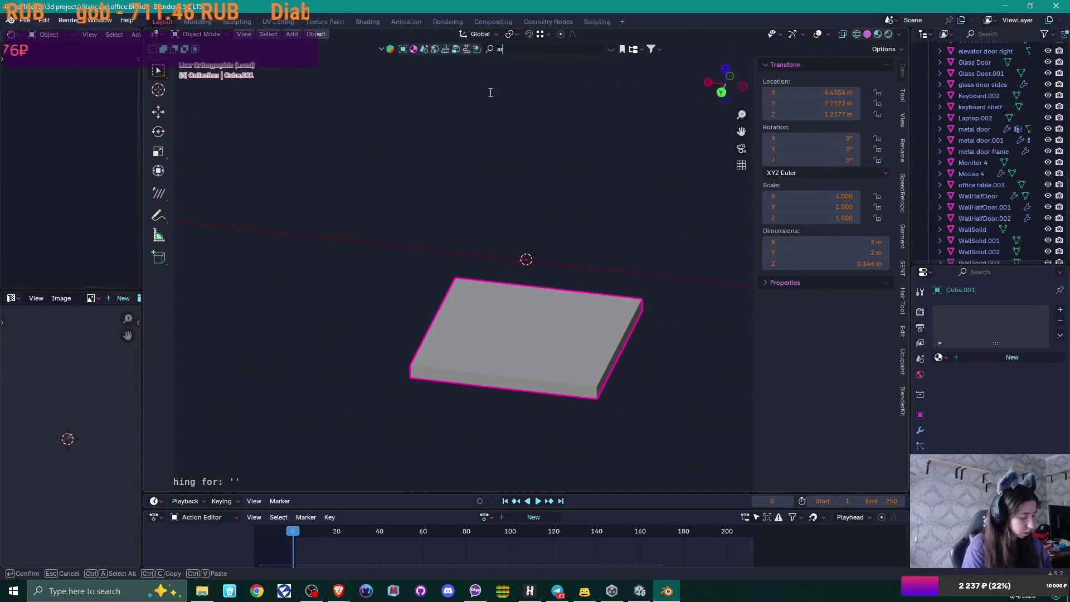
type("mstrong")
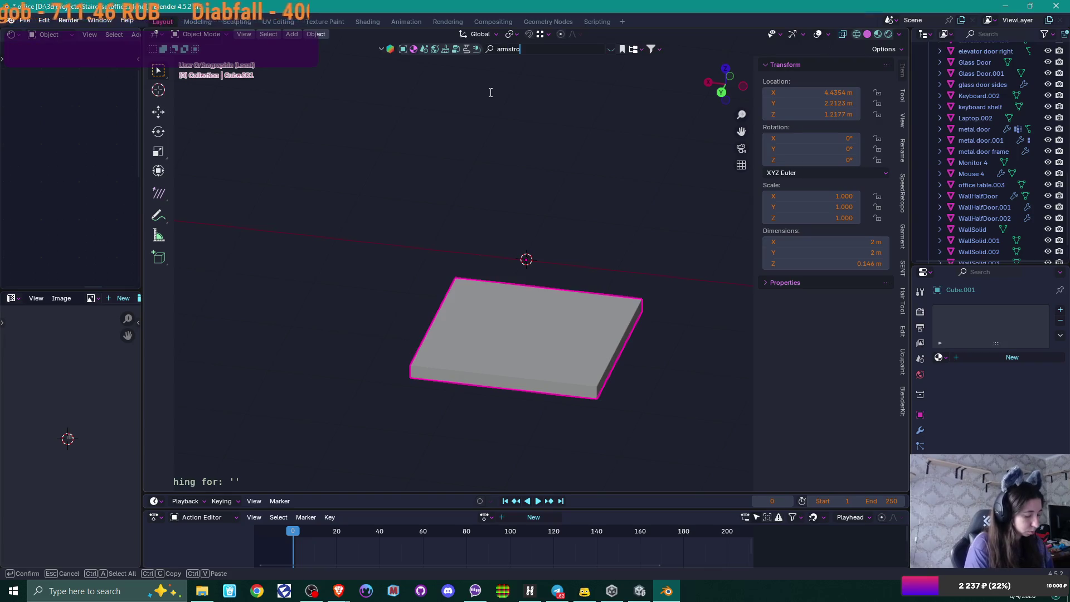
key("Return")
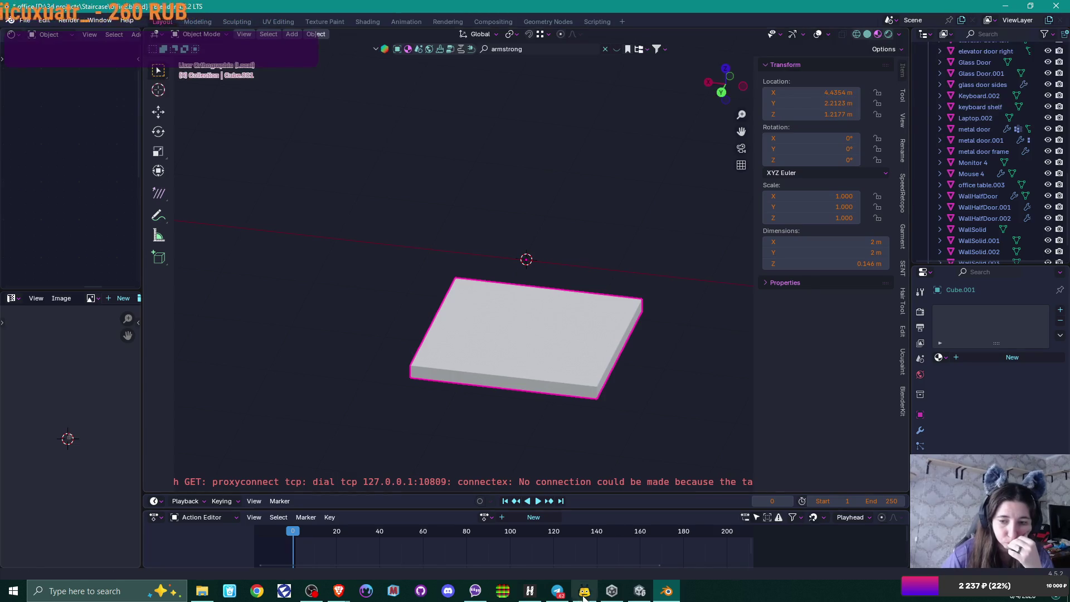
Step: Open the VPN app, then rerun the 'armstrong' asset search several times without results
left_click(538, 591)
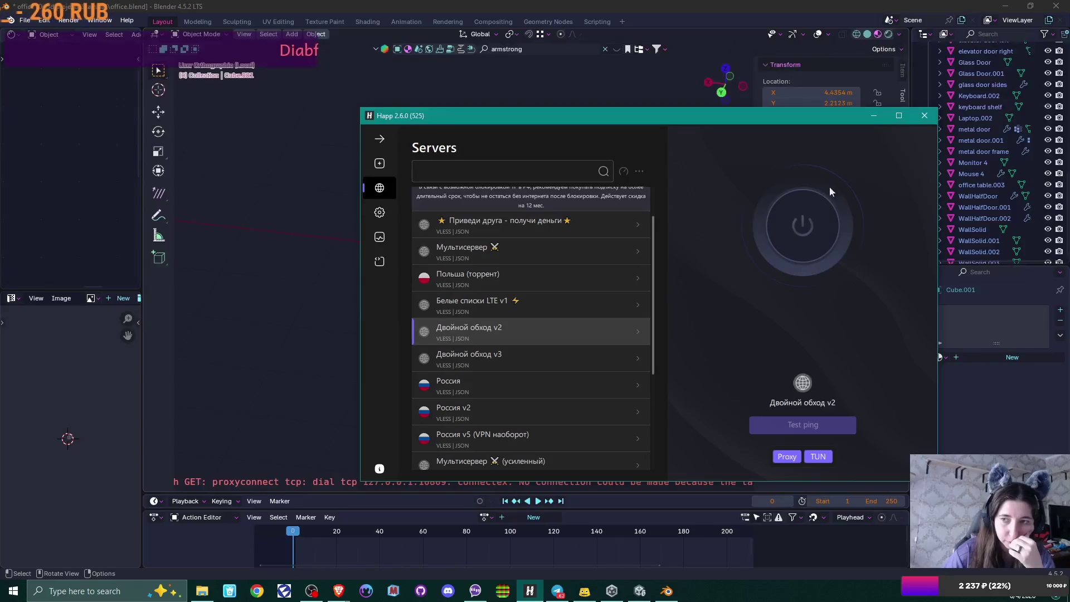
left_click(873, 117)
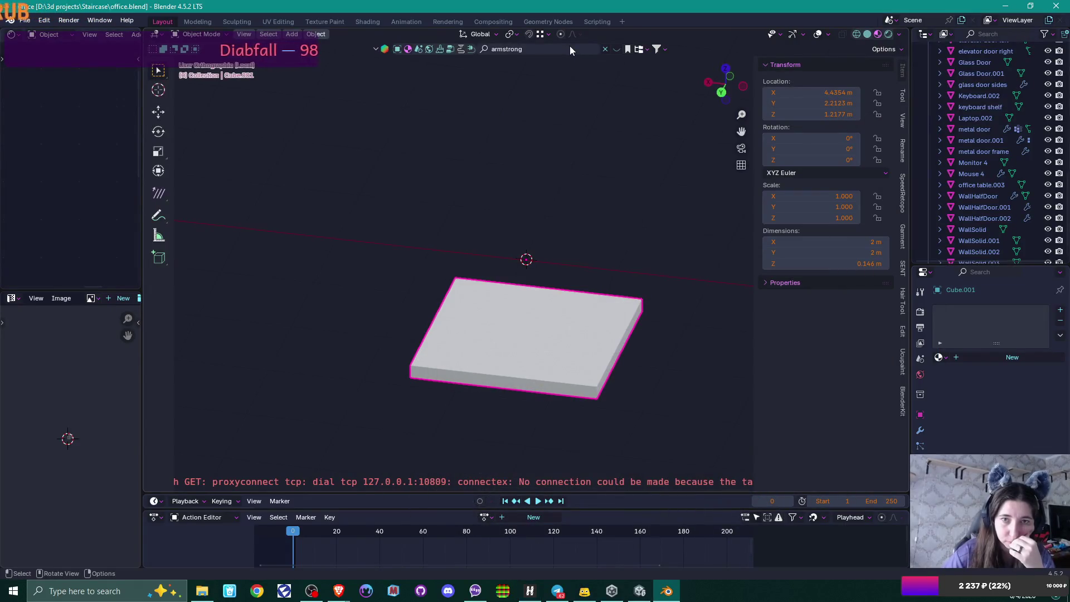
left_click(570, 46)
key("Return")
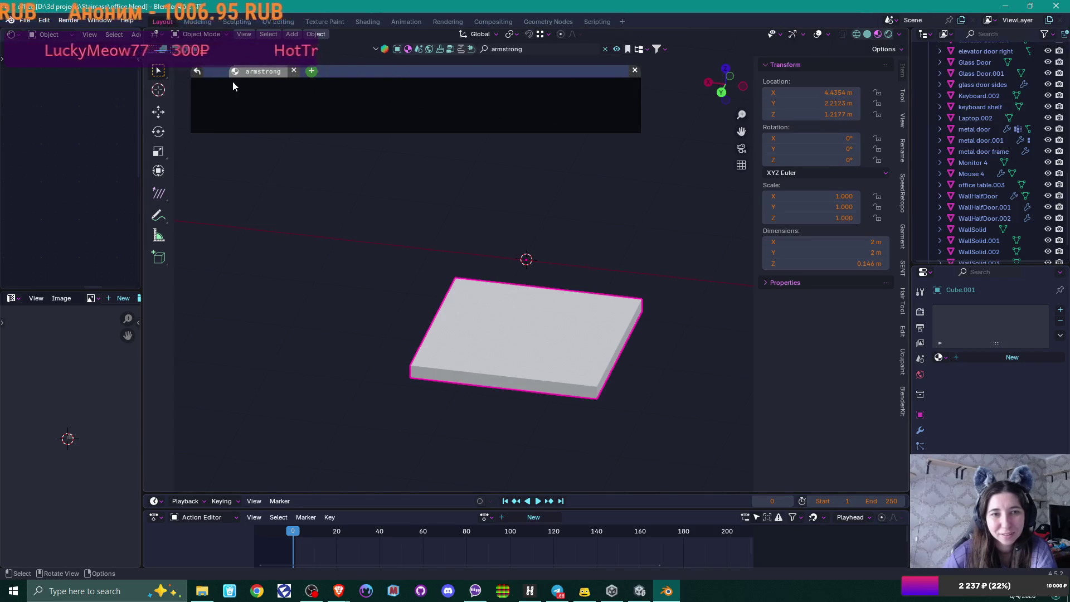
left_click(294, 72)
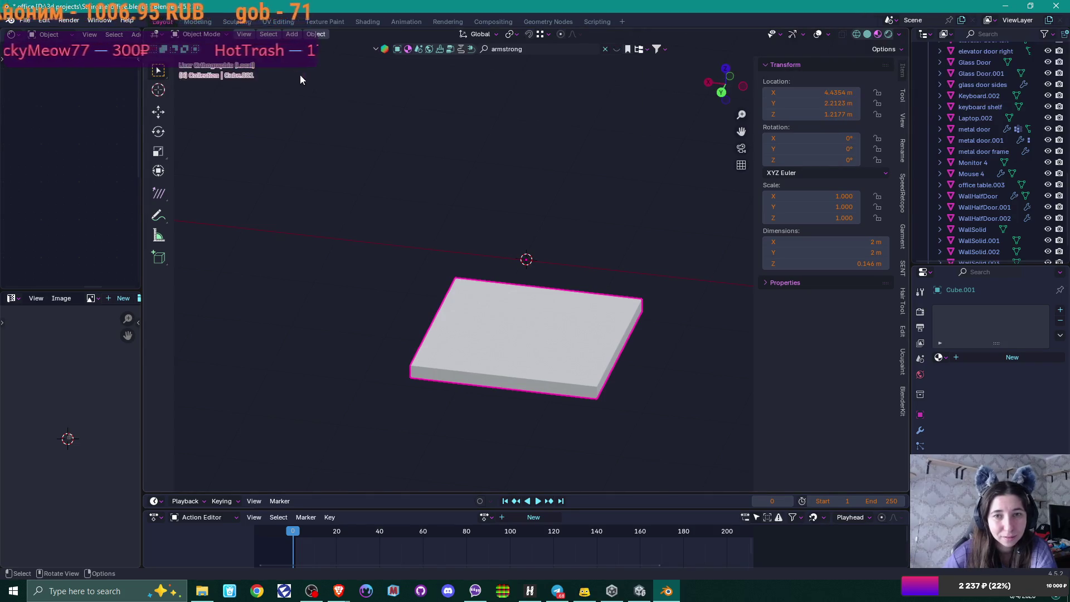
left_click(585, 48)
key("Return")
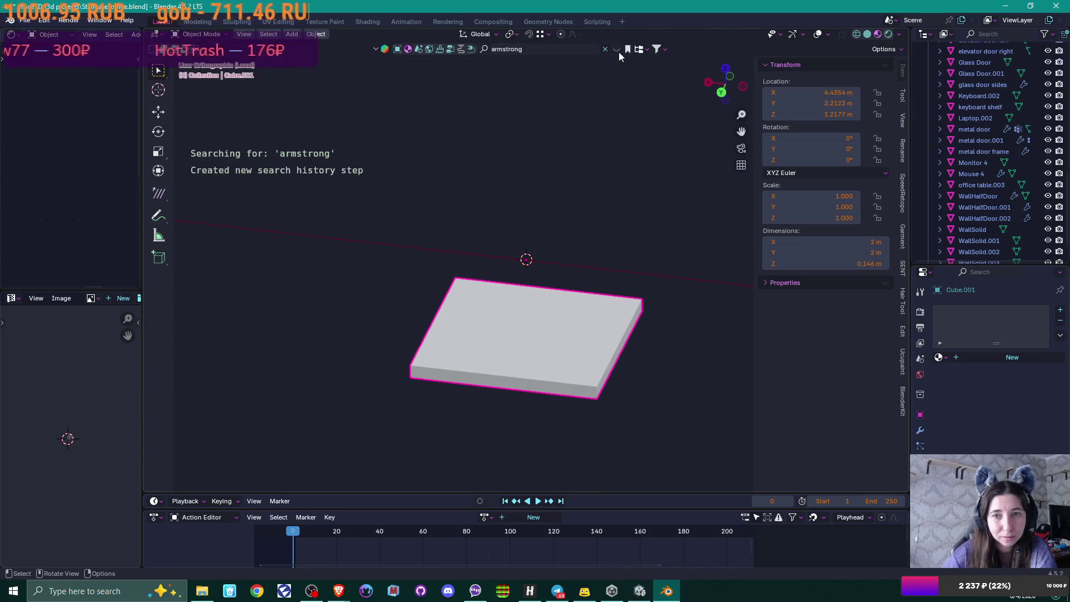
left_click(533, 48)
key("Return")
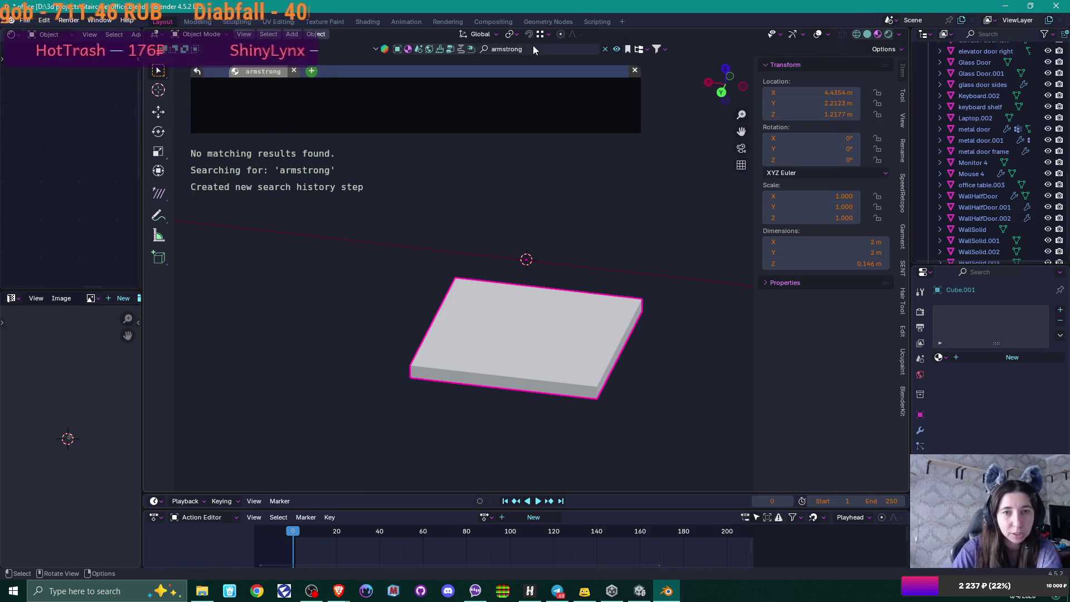
Step: Search the asset library for 'ceiling' instead, listing 861 results
left_click(532, 49)
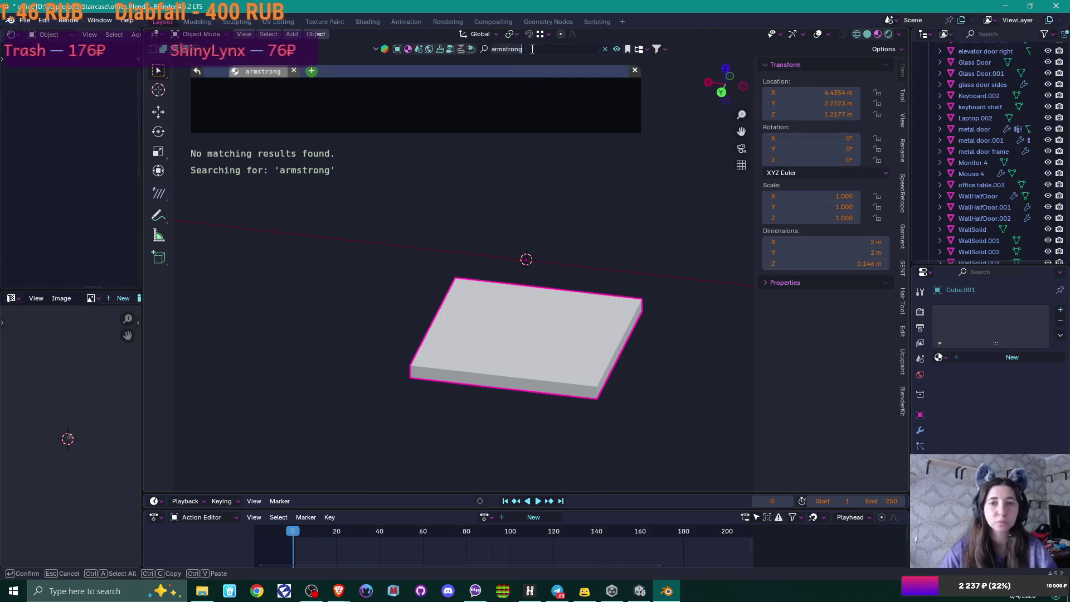
type("ceiling")
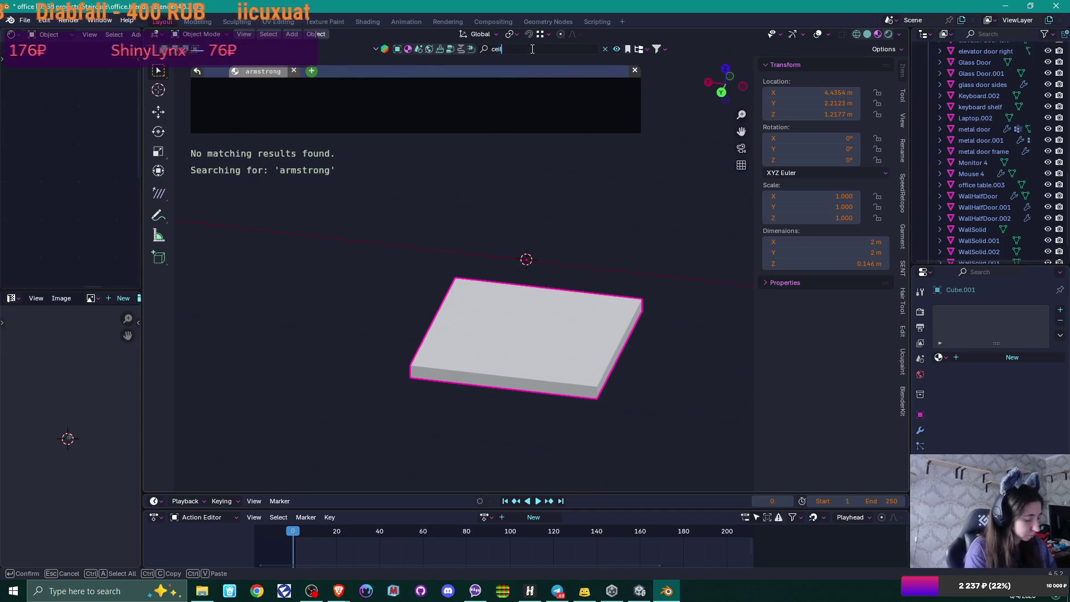
key("Return")
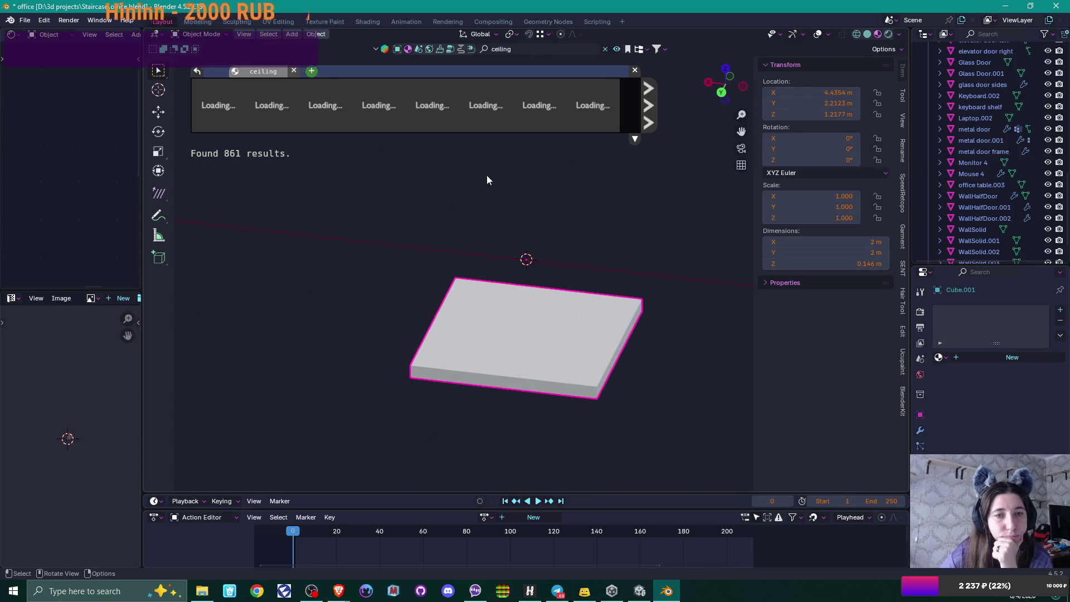
Step: Preview the 'ceiling' results and download the Office Ceiling material onto the slab
mouse_move(238, 109)
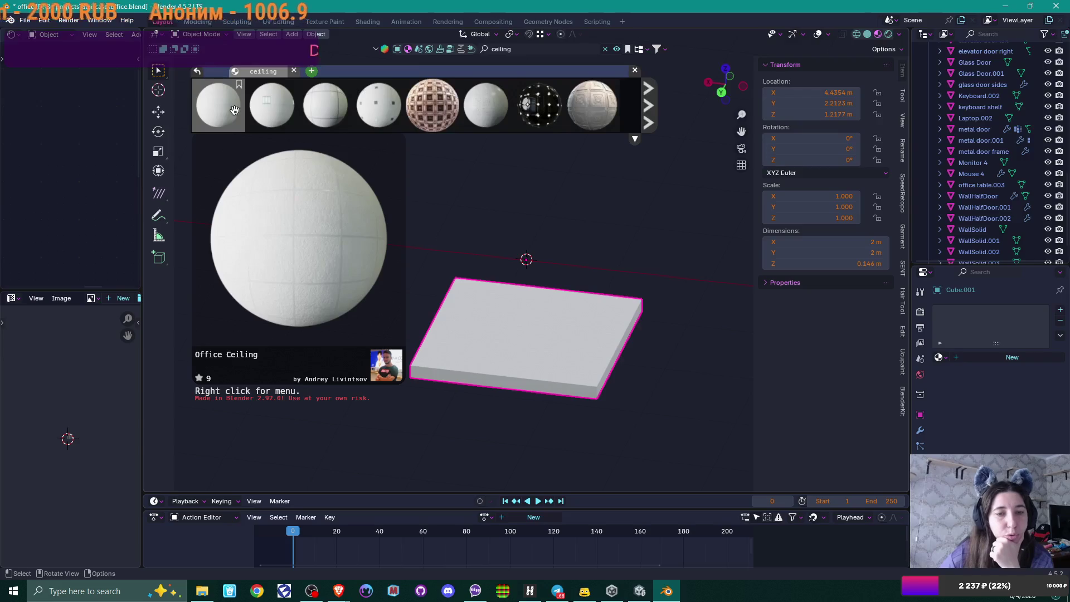
mouse_move(324, 114)
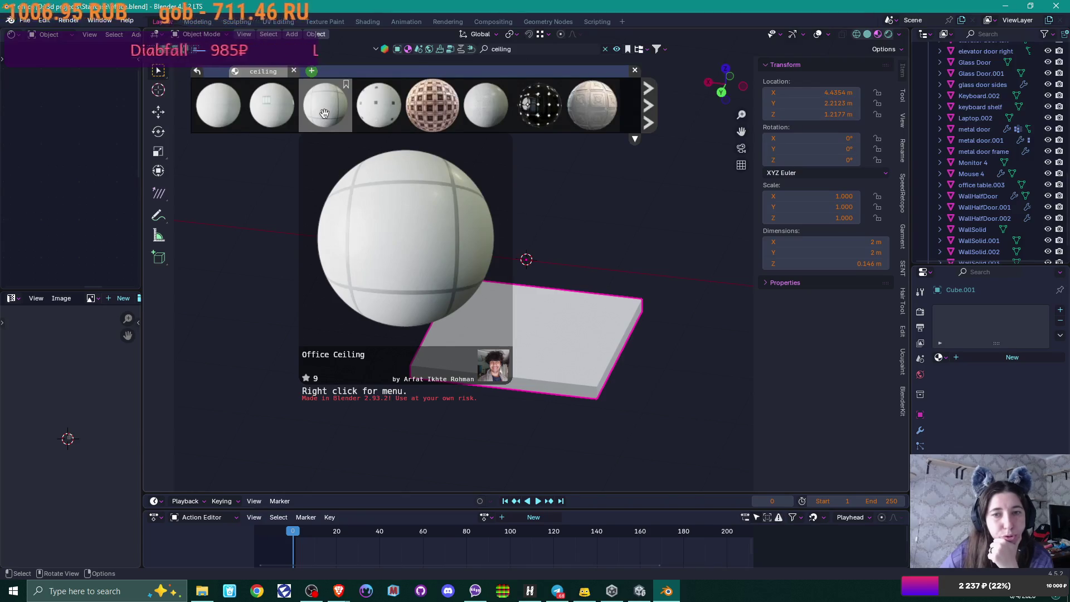
mouse_move(279, 112)
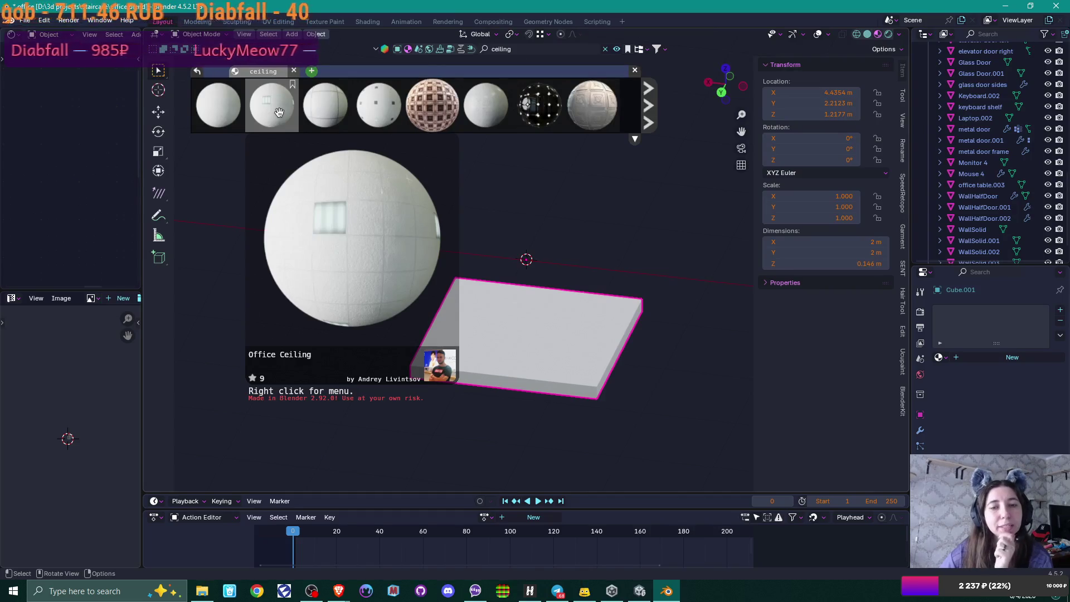
left_click(279, 112)
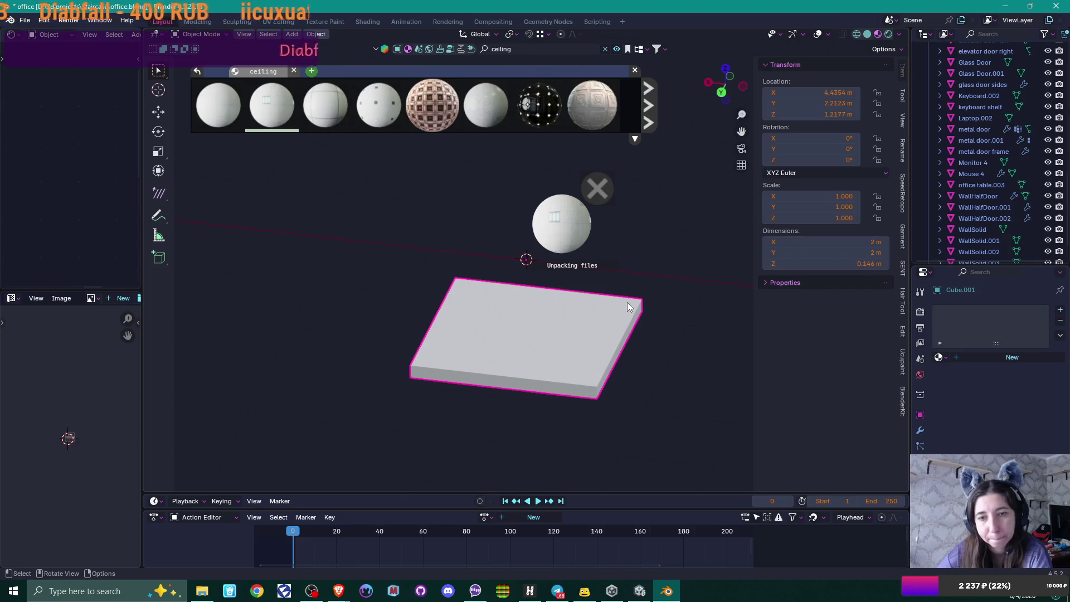
Step: In Object Data properties, make UVMap the active UV map so the slab shows Office Ceiling tiles
mouse_move(626, 302)
left_mouse_down()
mouse_move(606, 339)
mouse_move(621, 199)
left_mouse_up()
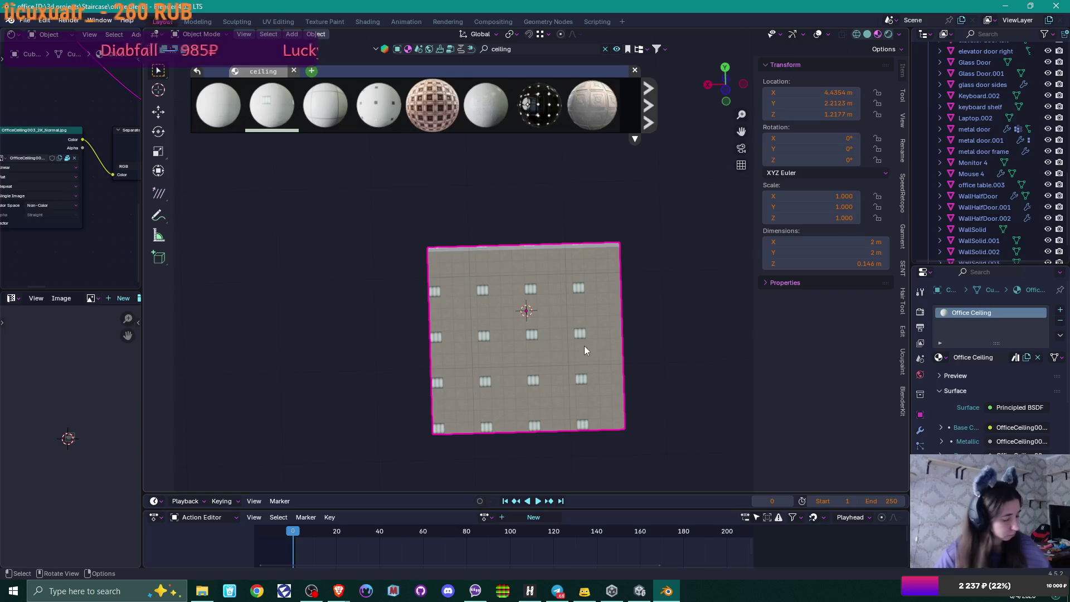
scroll(578, 370, "up", 7)
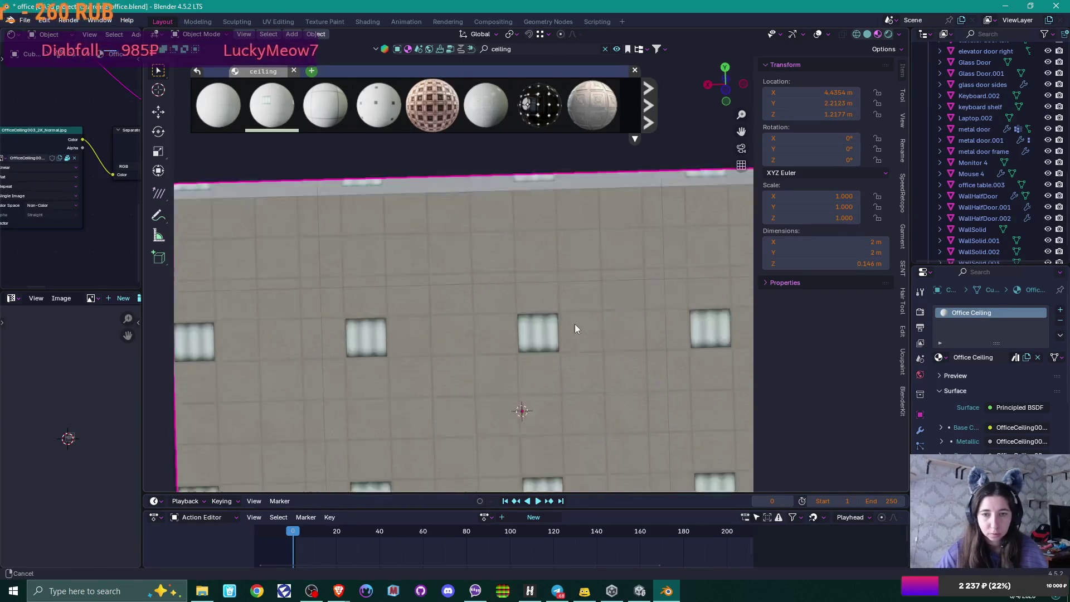
scroll(578, 222, "up", 5)
scroll(578, 227, "up", 1)
scroll(578, 227, "down", 8)
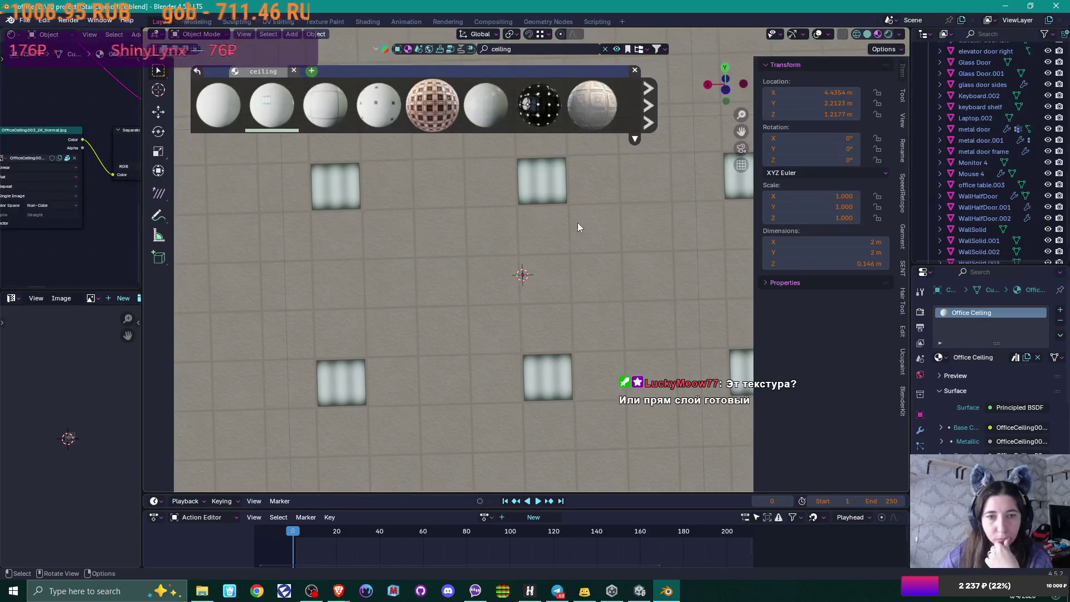
scroll(577, 223, "down", 4)
scroll(577, 222, "down", 1)
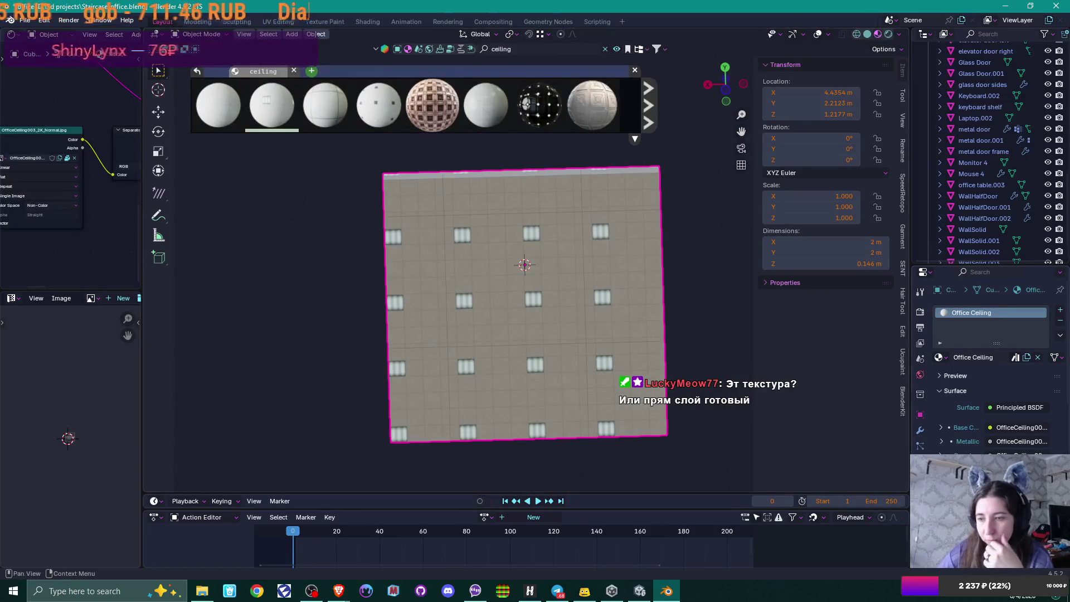
scroll(992, 362, "down", 10)
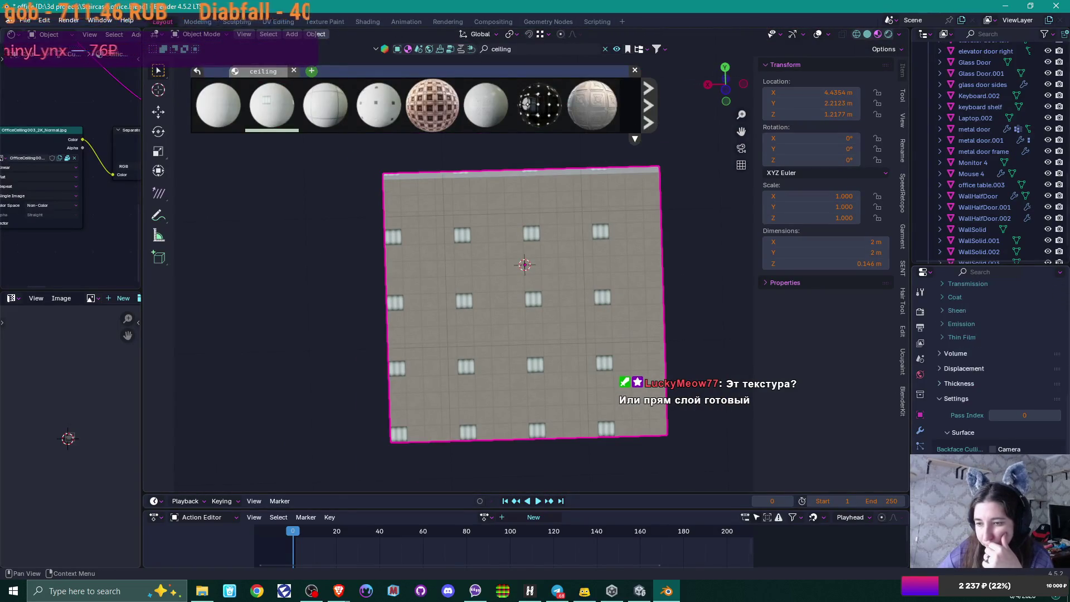
left_click(920, 445)
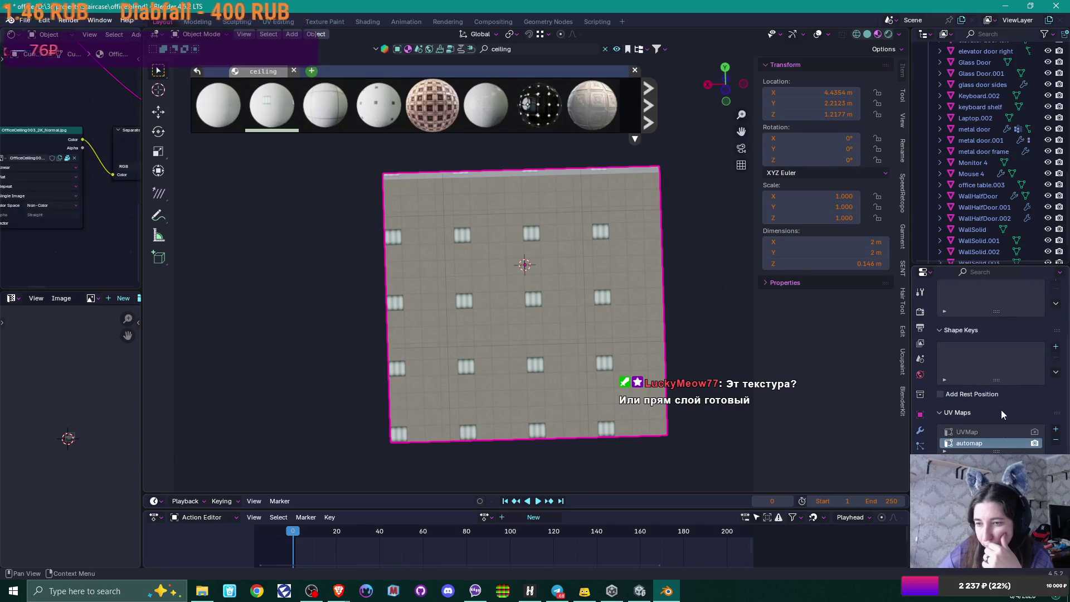
left_click(1034, 431)
left_click(984, 431)
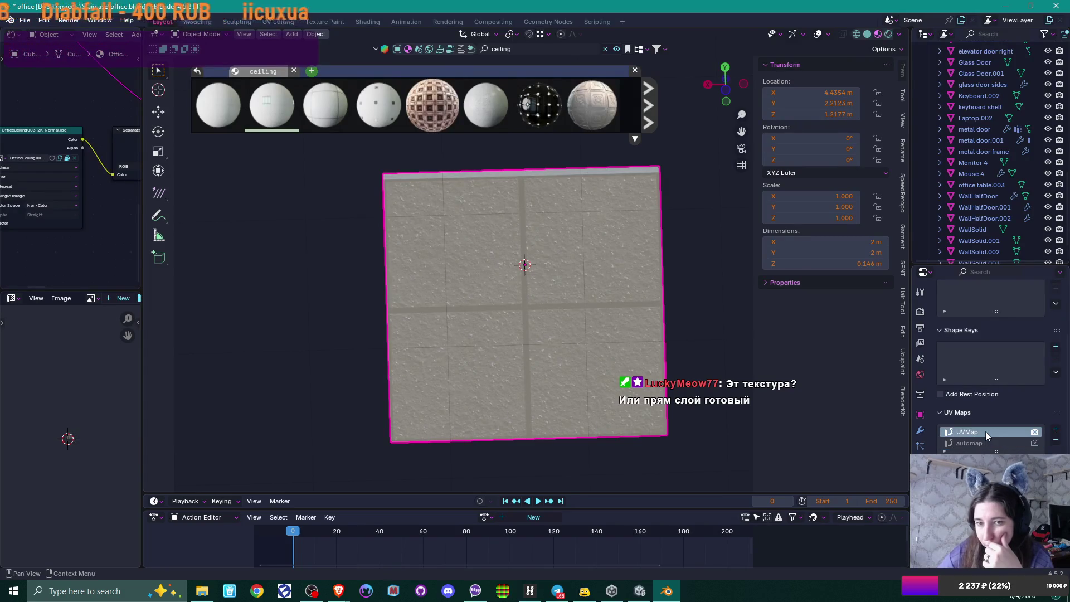
scroll(513, 433, "down", 2)
scroll(517, 432, "down", 2)
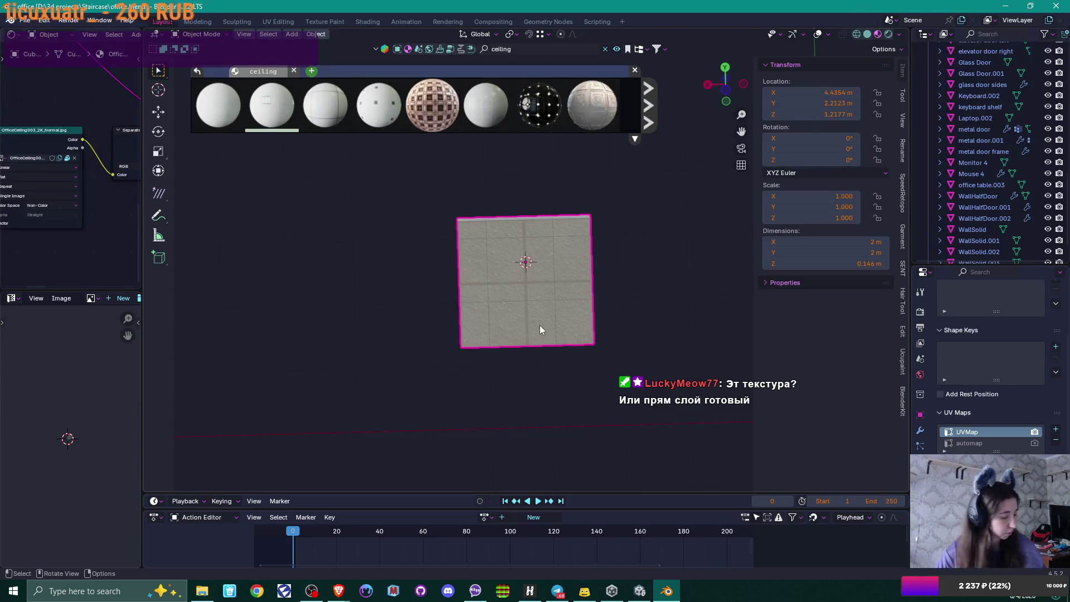
Step: Enter Edit Mode on the slab and select its whole mesh from top view
scroll(70, 425, "up", 5)
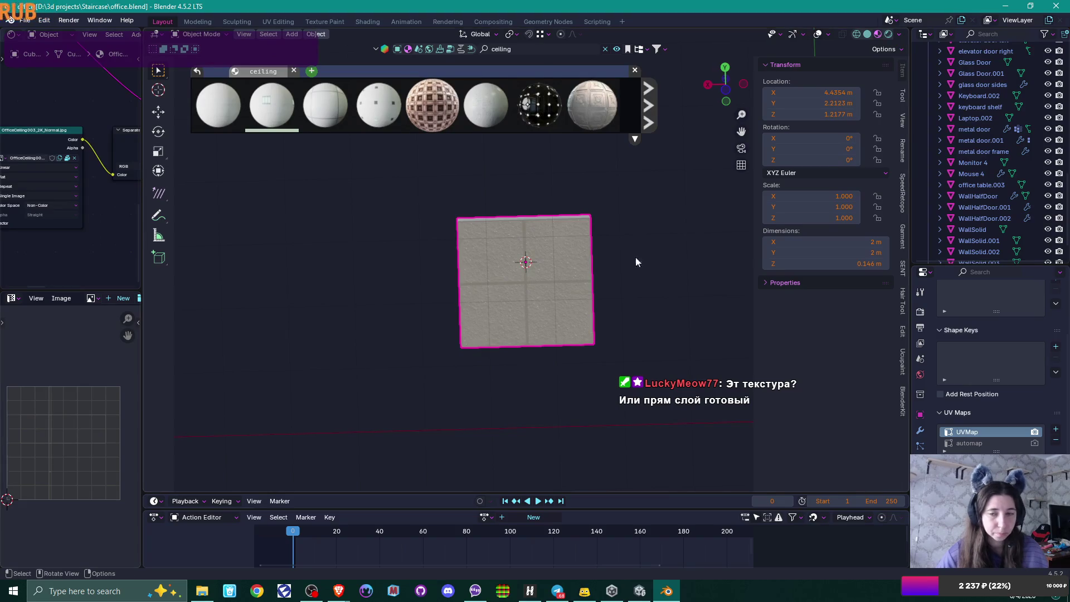
key("Tab")
scroll(53, 396, "down", 5)
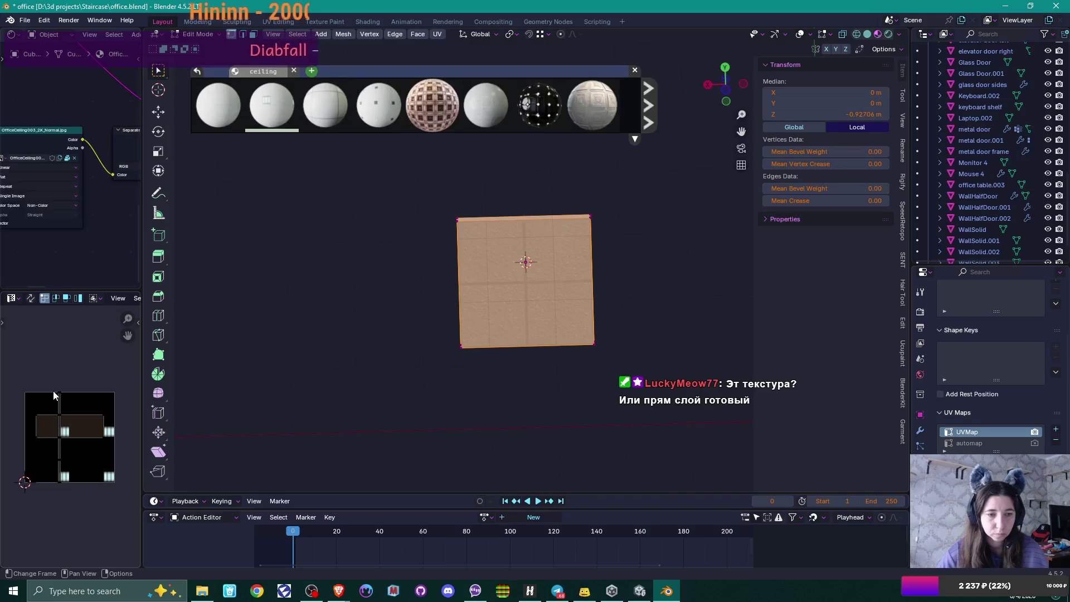
scroll(54, 395, "up", 1)
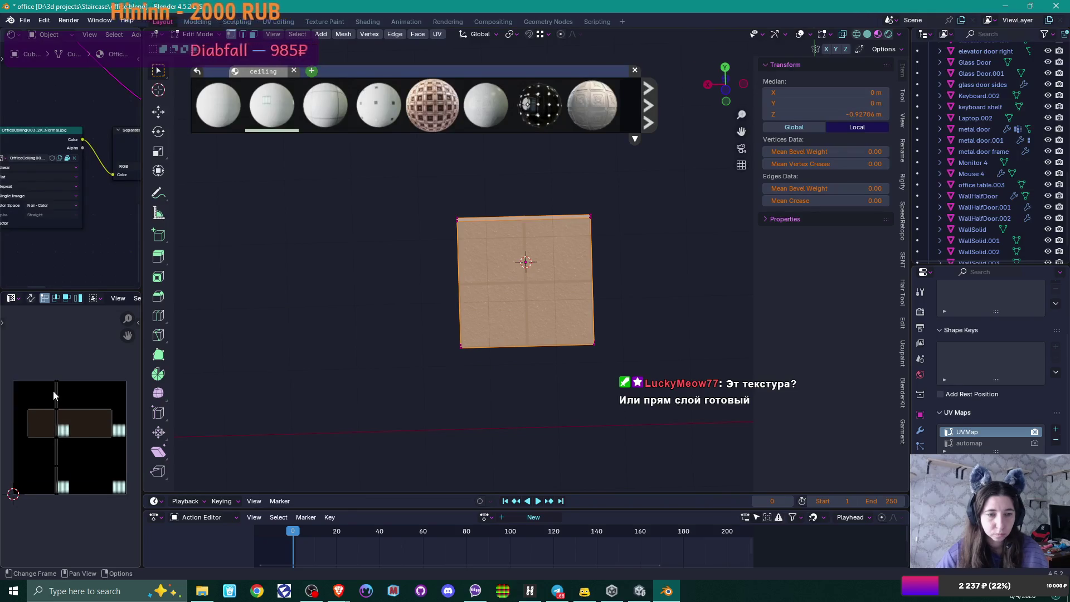
mouse_move(574, 413)
left_mouse_down()
mouse_move(571, 368)
mouse_move(594, 436)
mouse_move(595, 266)
left_mouse_up()
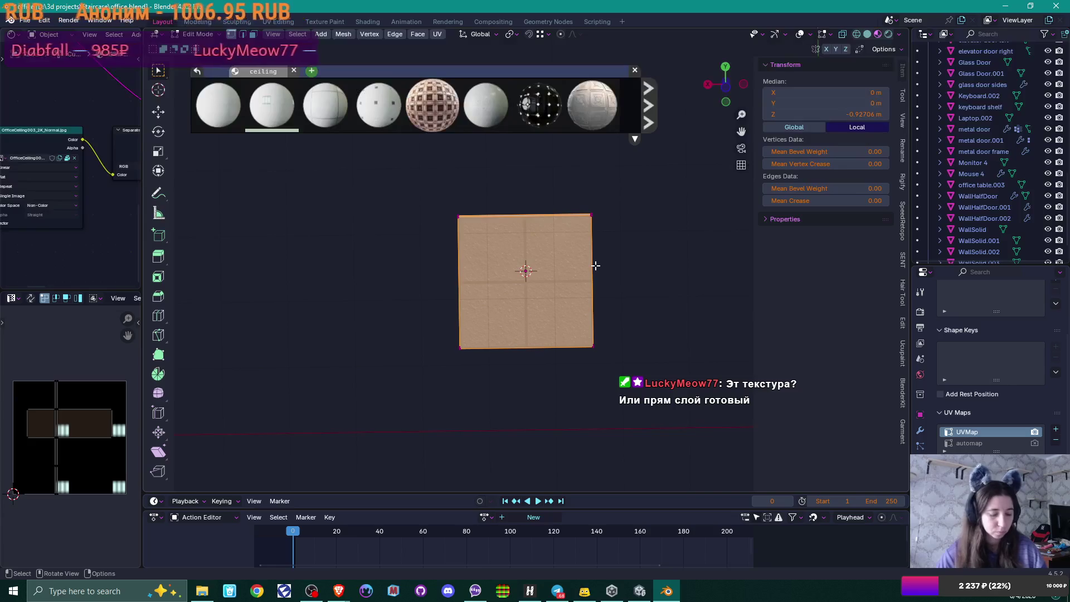
key("KP_6")
key("KP_7")
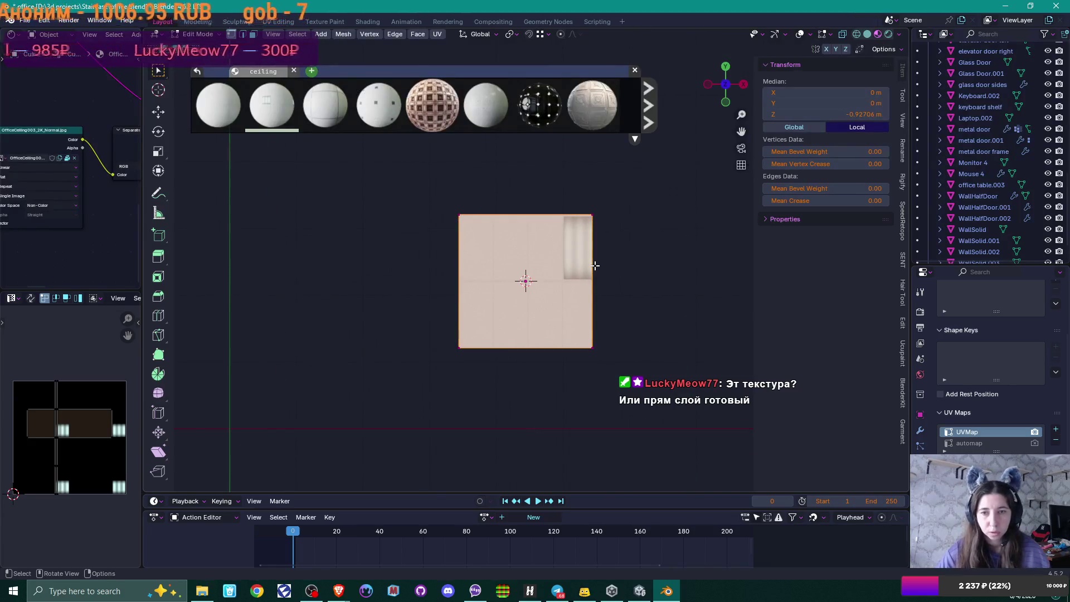
left_click_drag(561, 194, 635, 421)
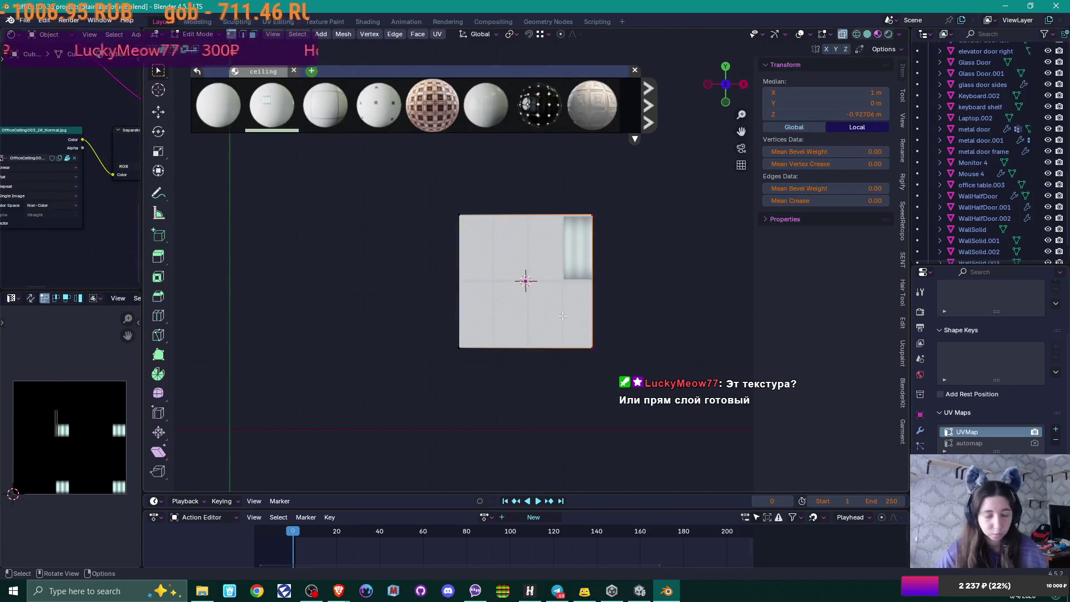
key("KP_6")
key("KP_7")
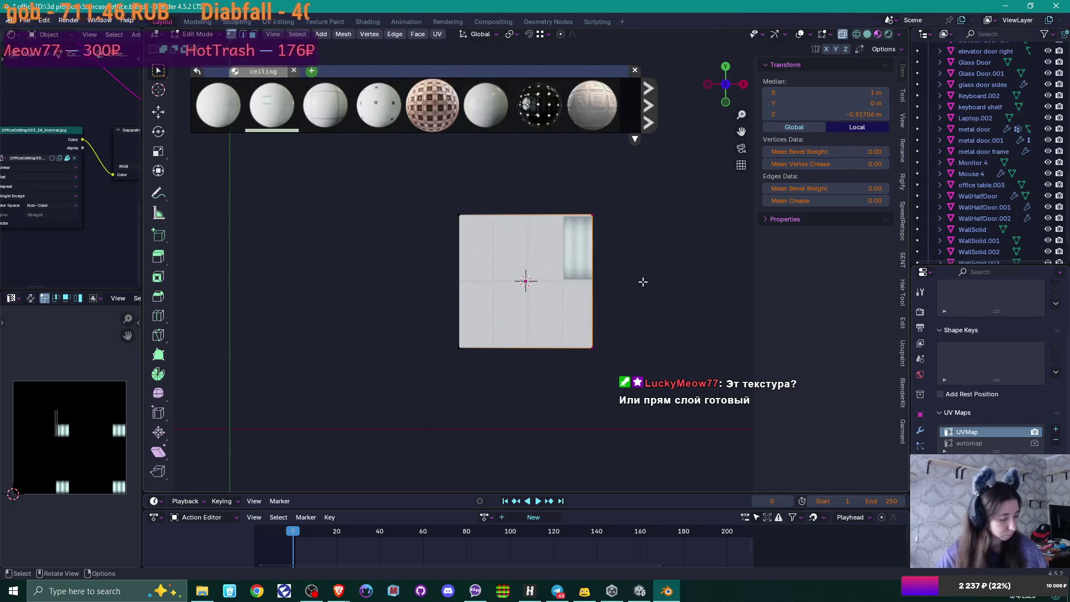
mouse_move(643, 282)
left_mouse_down()
mouse_move(652, 284)
mouse_move(652, 258)
mouse_move(615, 232)
left_mouse_up()
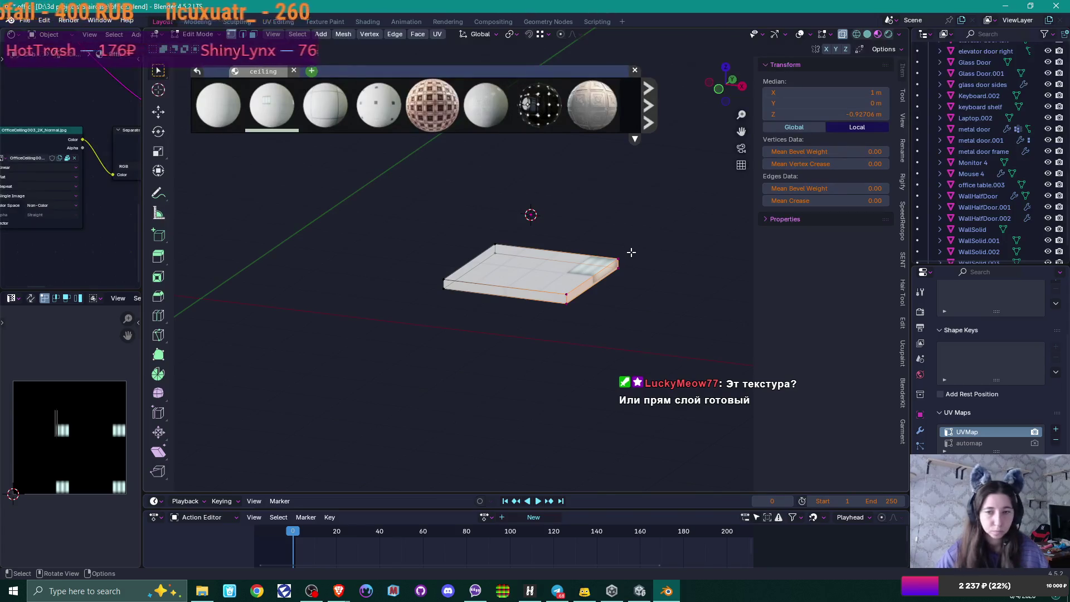
key("a")
key("KP_7")
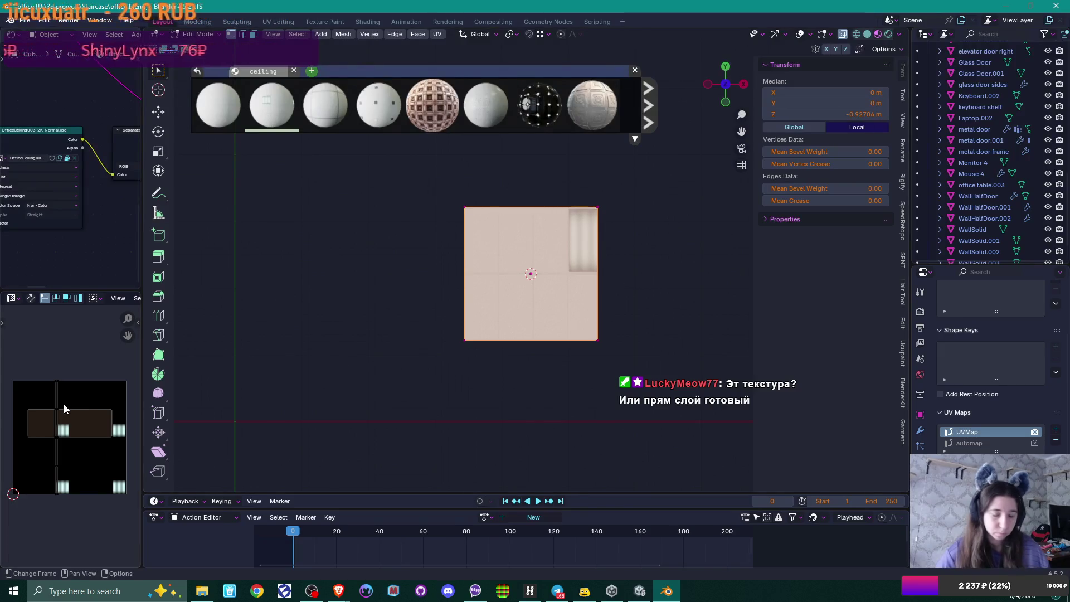
Step: Scale and move the UV island to fit one ceiling tile, then deselect the faces
key("a")
key("s")
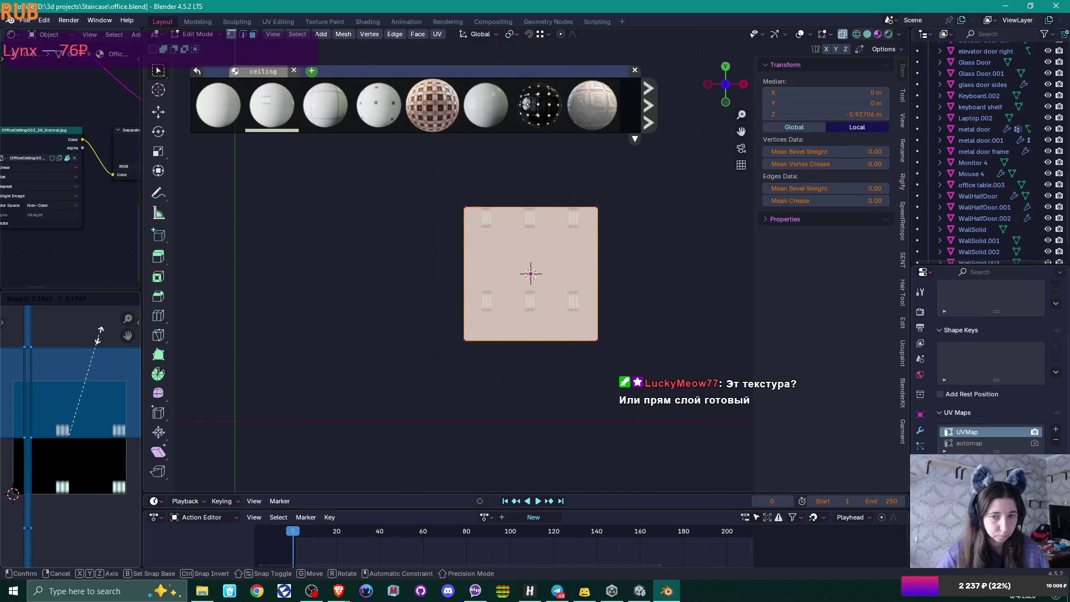
left_click(99, 336)
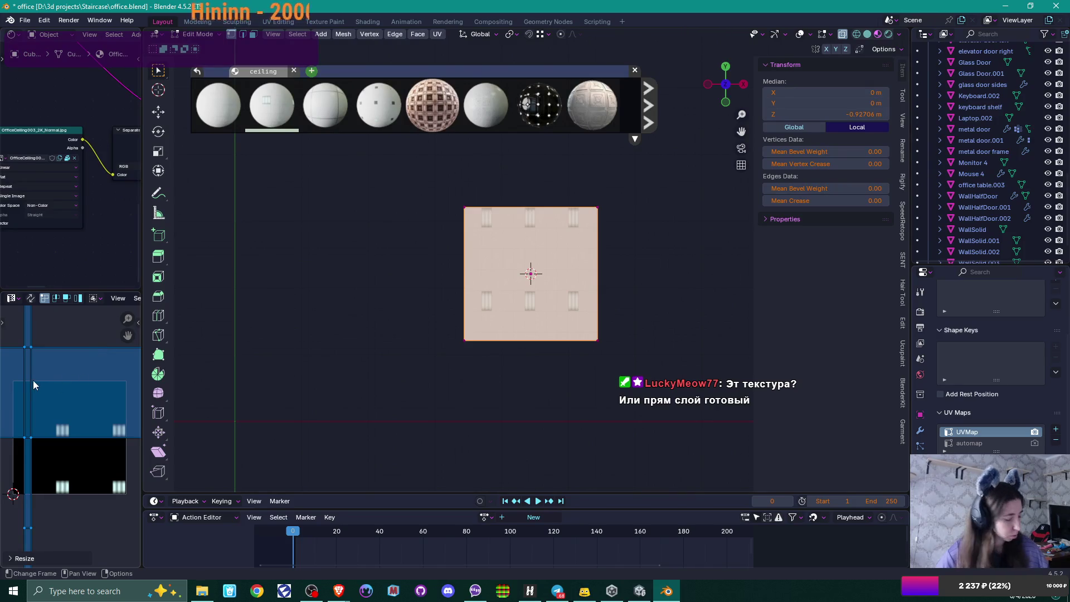
key("g")
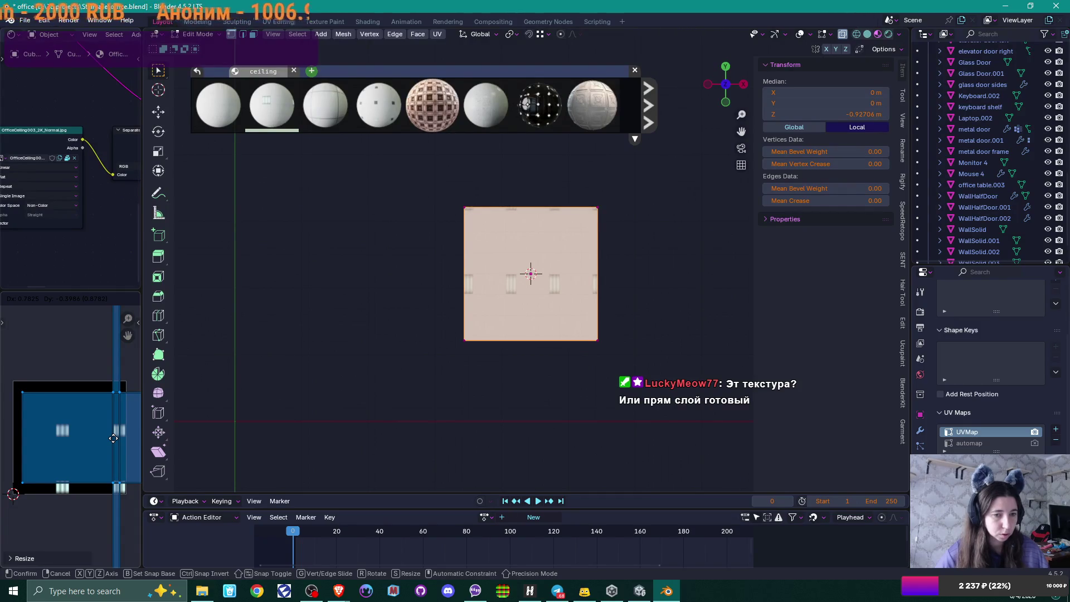
left_click(114, 438)
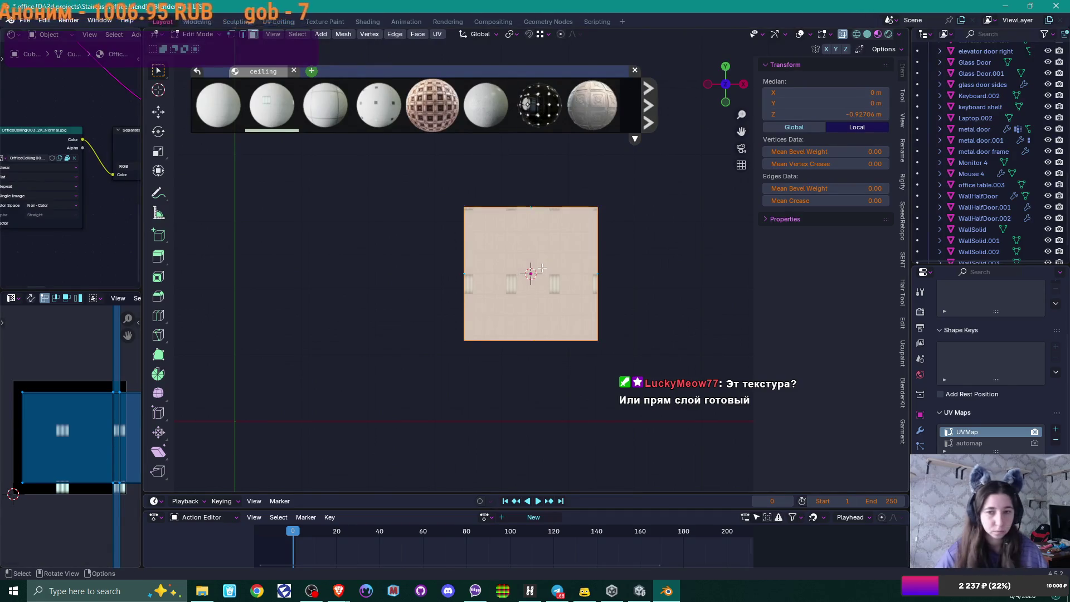
key("alt+a")
mouse_move(570, 322)
left_mouse_down()
mouse_move(570, 181)
mouse_move(558, 268)
left_mouse_up()
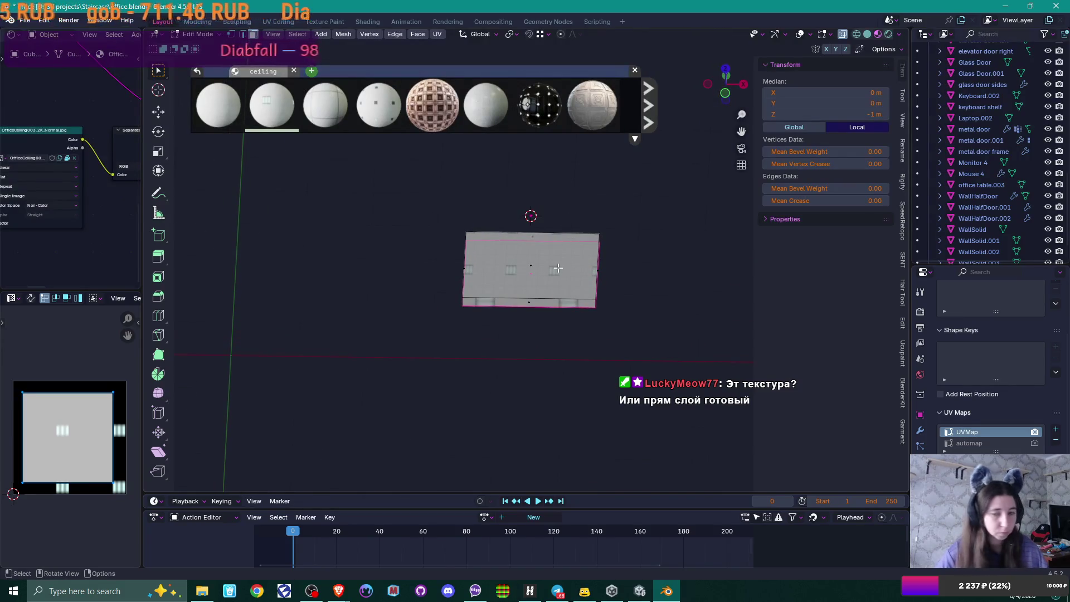
Step: UV-unwrap the whole slab with the Conformal method
key("u")
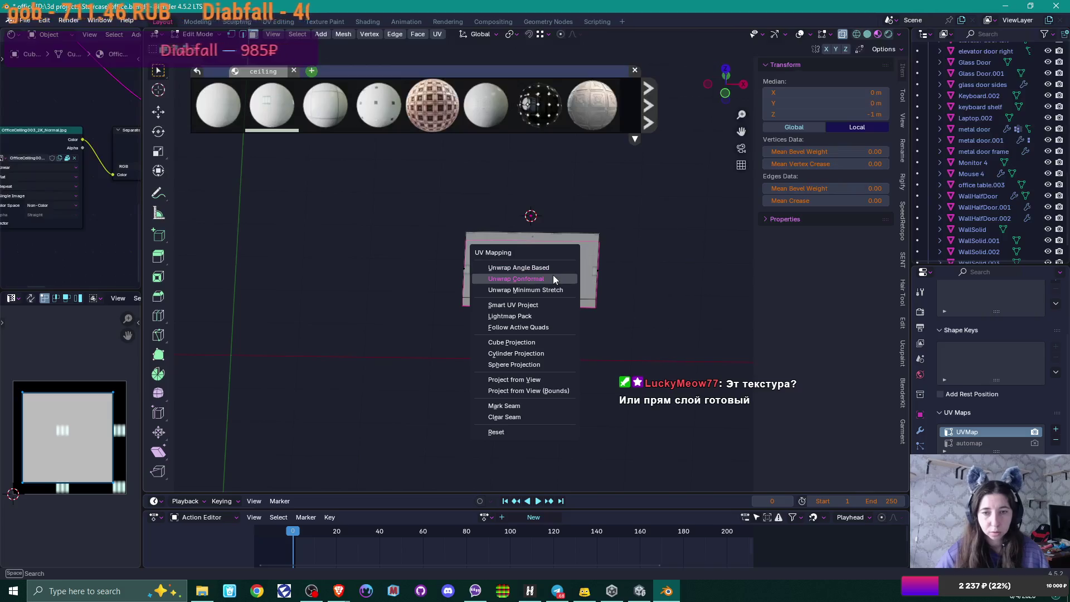
left_click(552, 275)
key("a")
key("u")
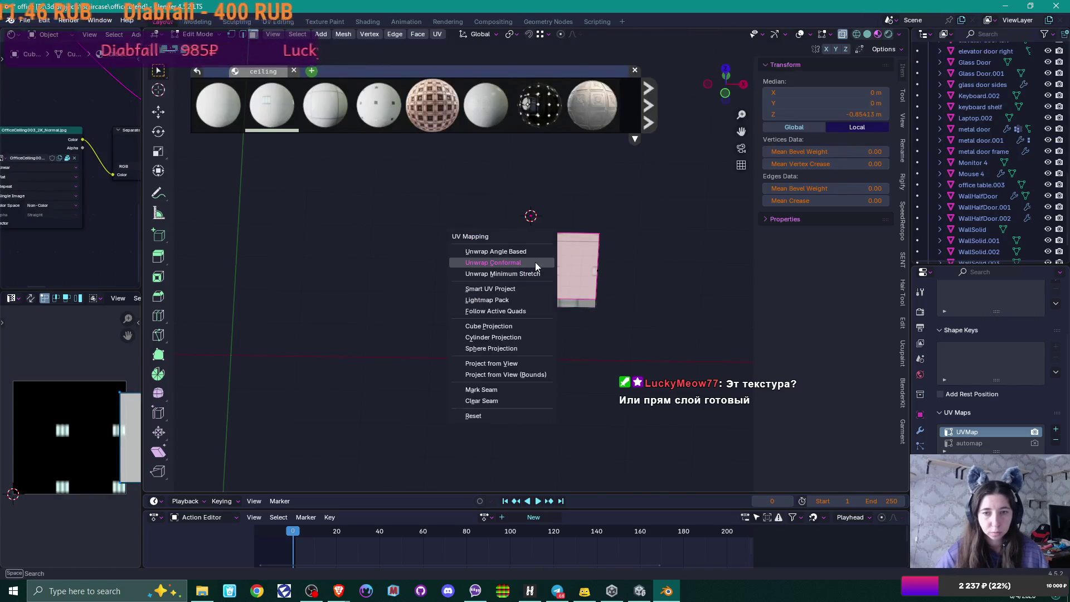
left_click(535, 262)
Step: Return to Object Mode and snap to top orthographic view of the ceiling slab
mouse_move(560, 262)
left_mouse_down()
mouse_move(563, 206)
mouse_move(535, 358)
mouse_move(556, 354)
left_mouse_up()
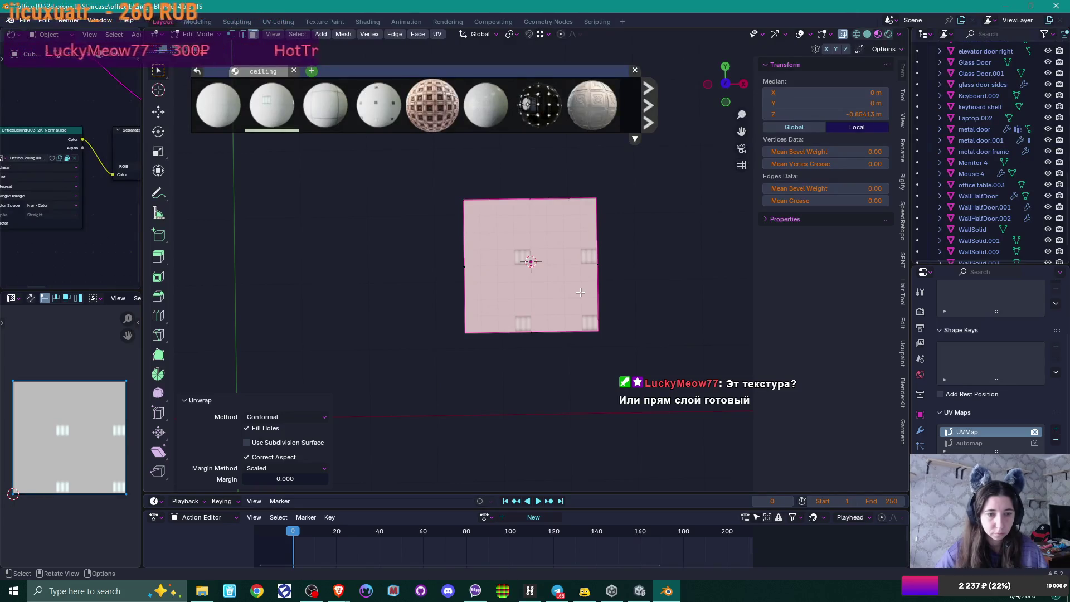
scroll(579, 292, "up", 7)
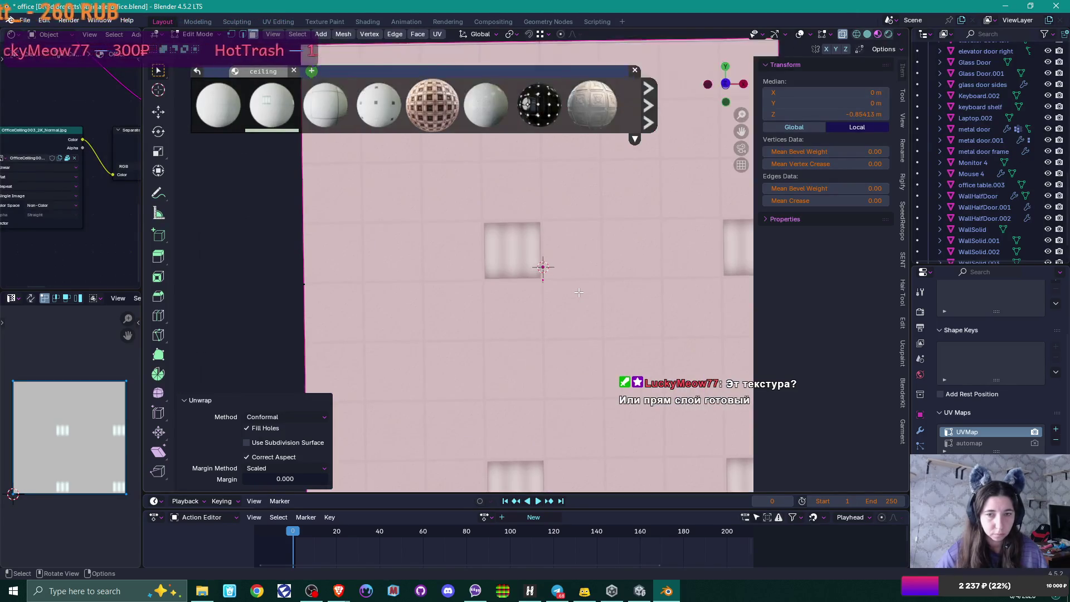
scroll(579, 292, "down", 2)
key("Tab")
key("ctrl+Tab")
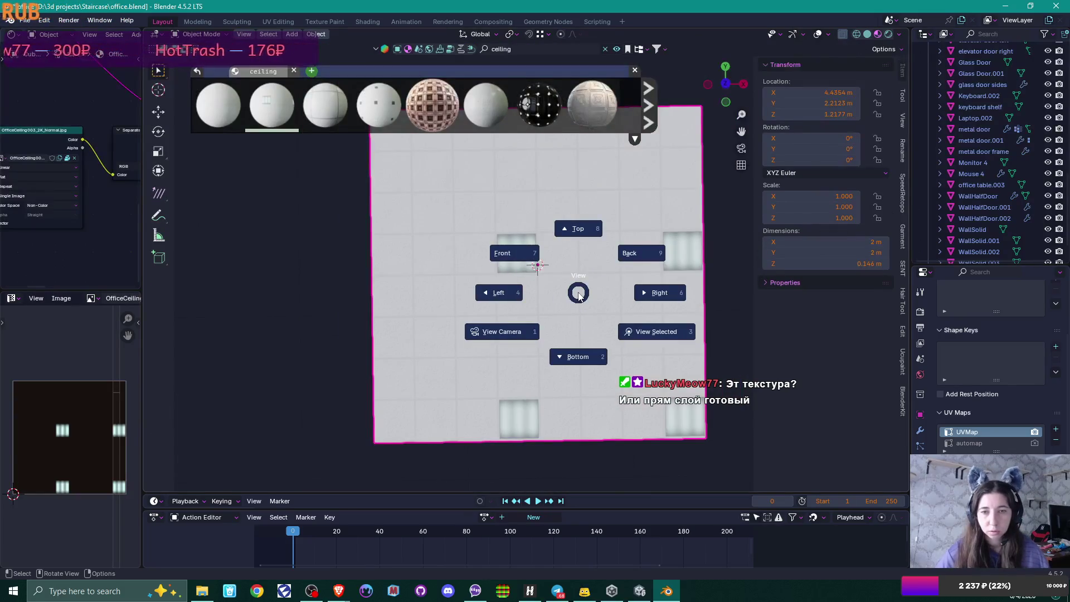
left_click_drag(577, 292, 573, 301)
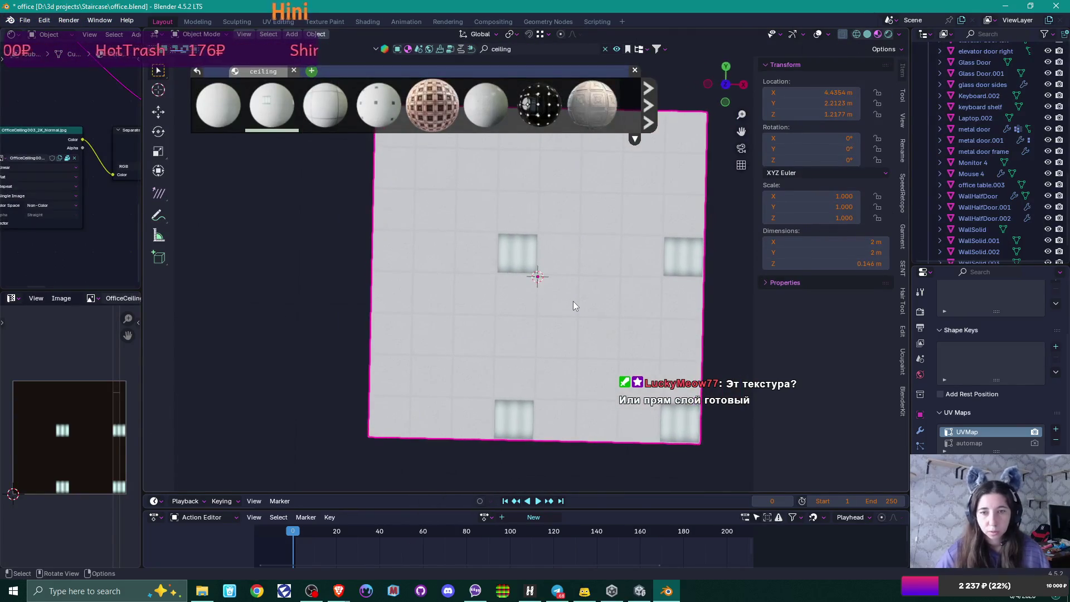
key("KP_7")
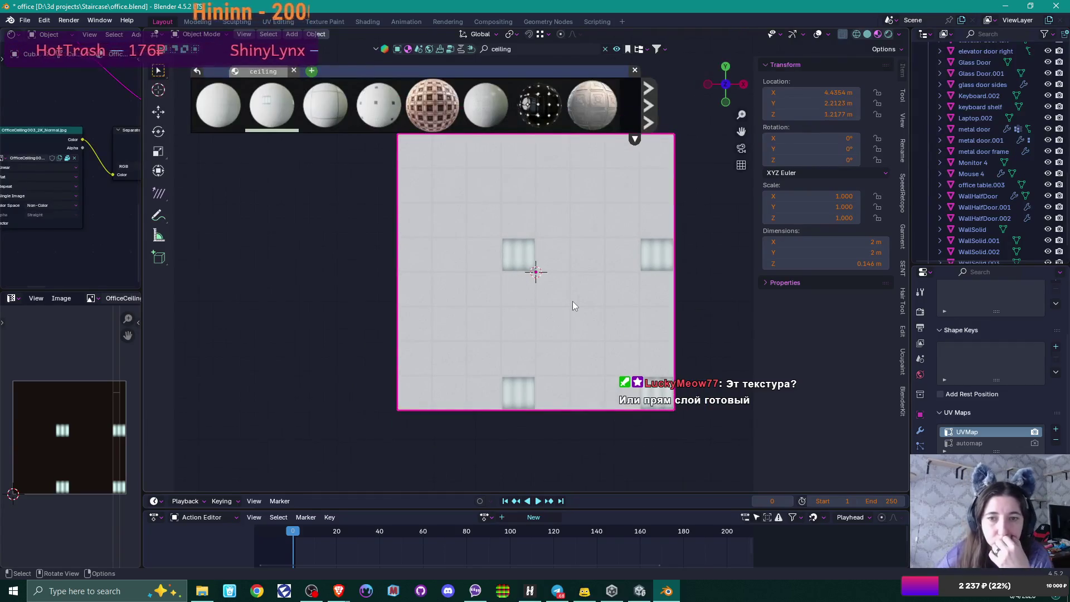
left_click(1025, 443)
left_click(1030, 432)
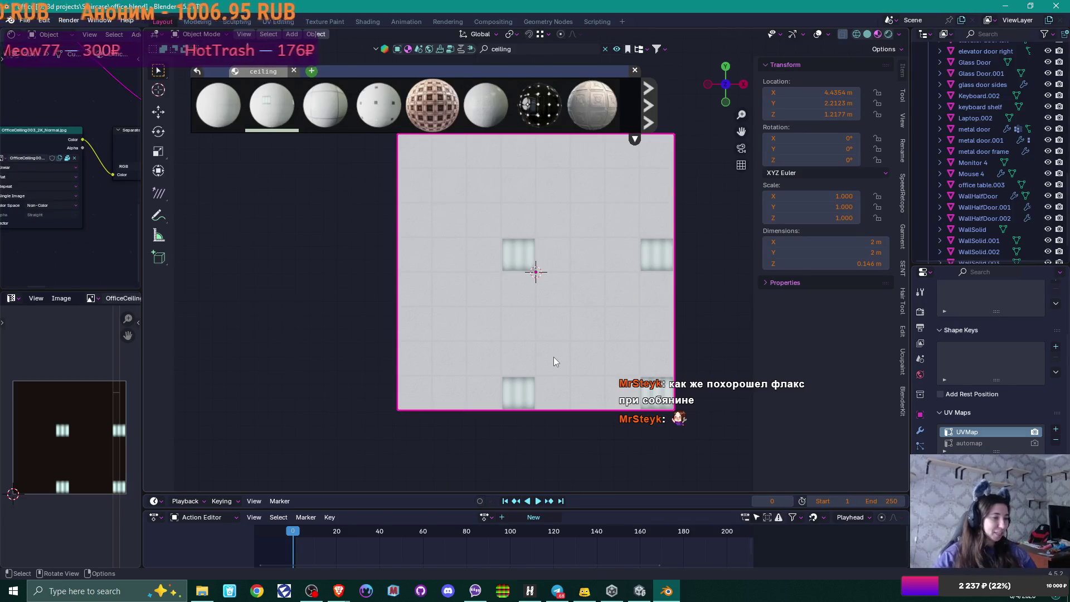
left_click_drag(594, 206, 570, 239)
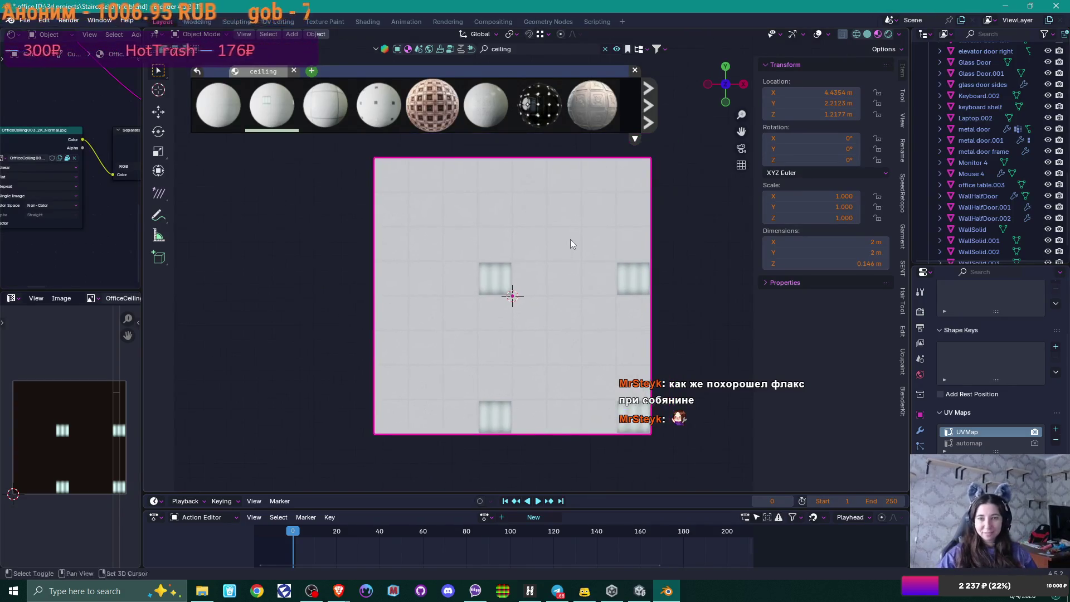
Step: Page through the 'ceiling' material results, previewing ceiling and roof thumbnails
left_click(650, 102)
mouse_move(540, 107)
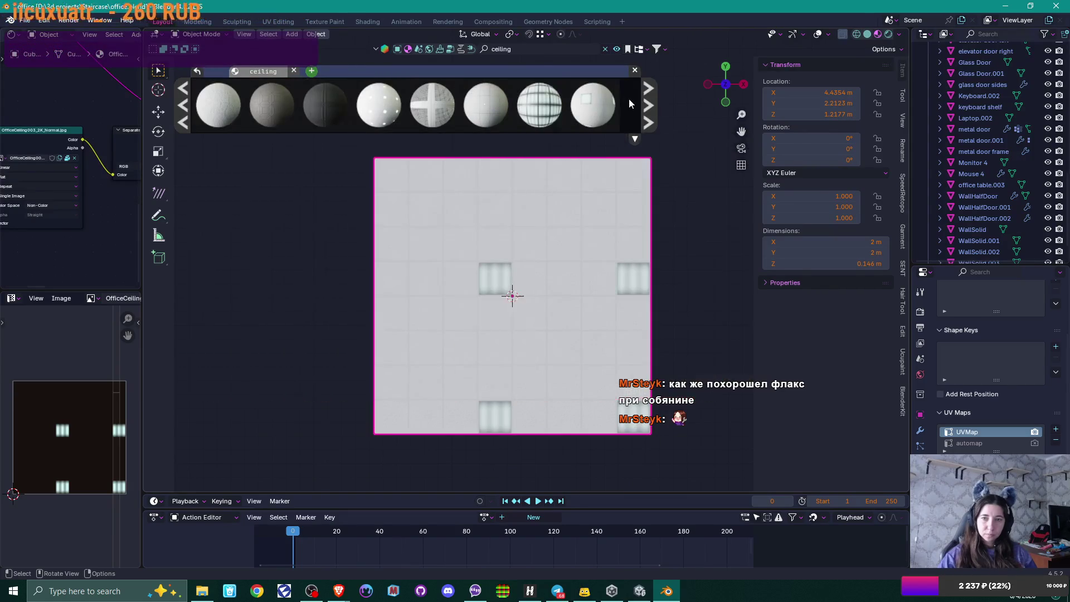
left_click(648, 105)
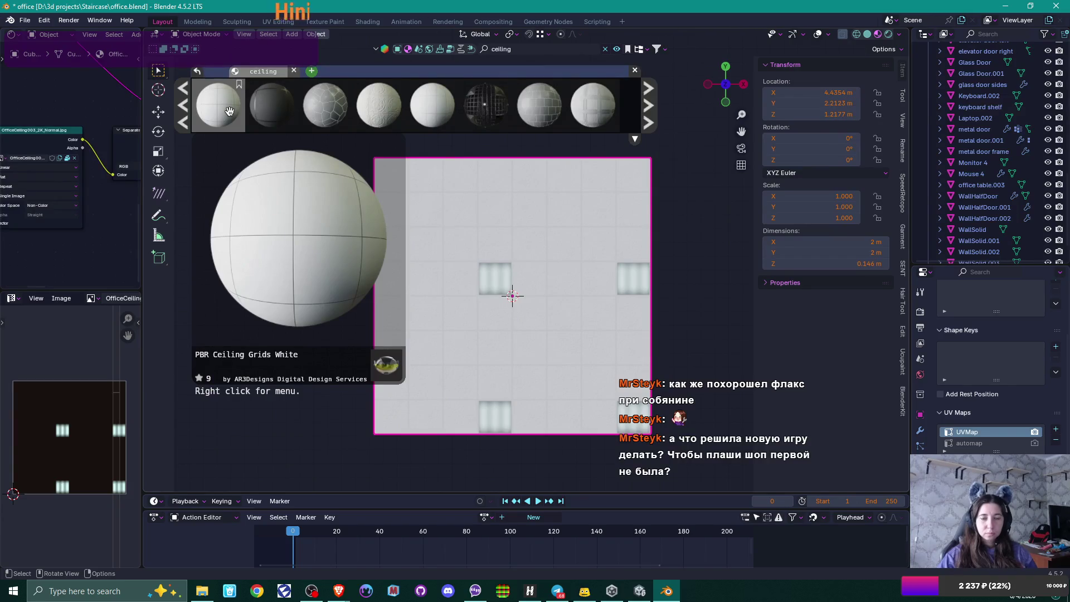
left_click(649, 110)
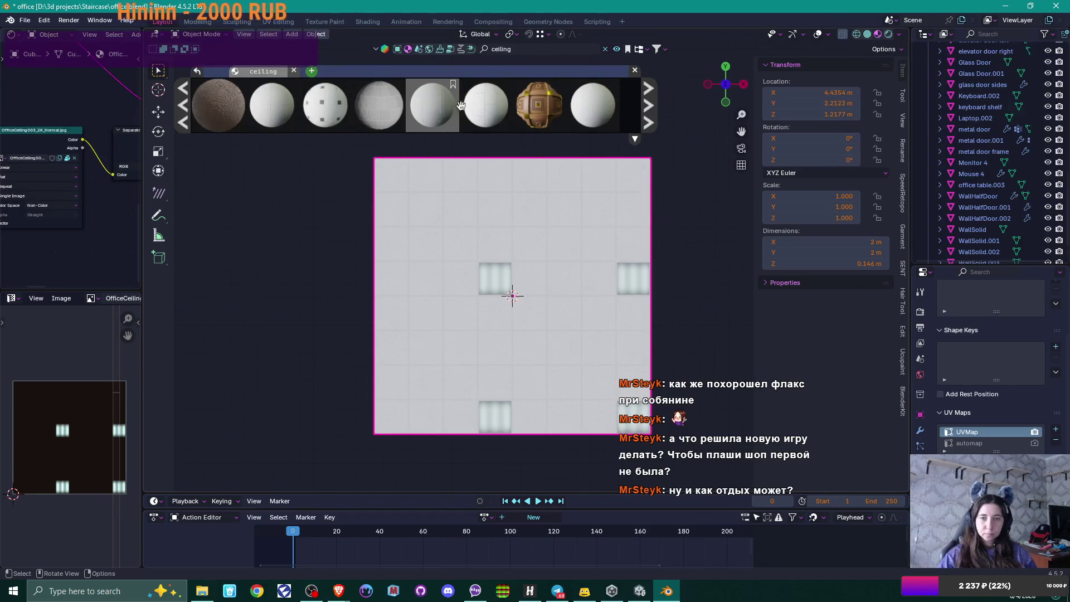
mouse_move(490, 105)
mouse_move(597, 102)
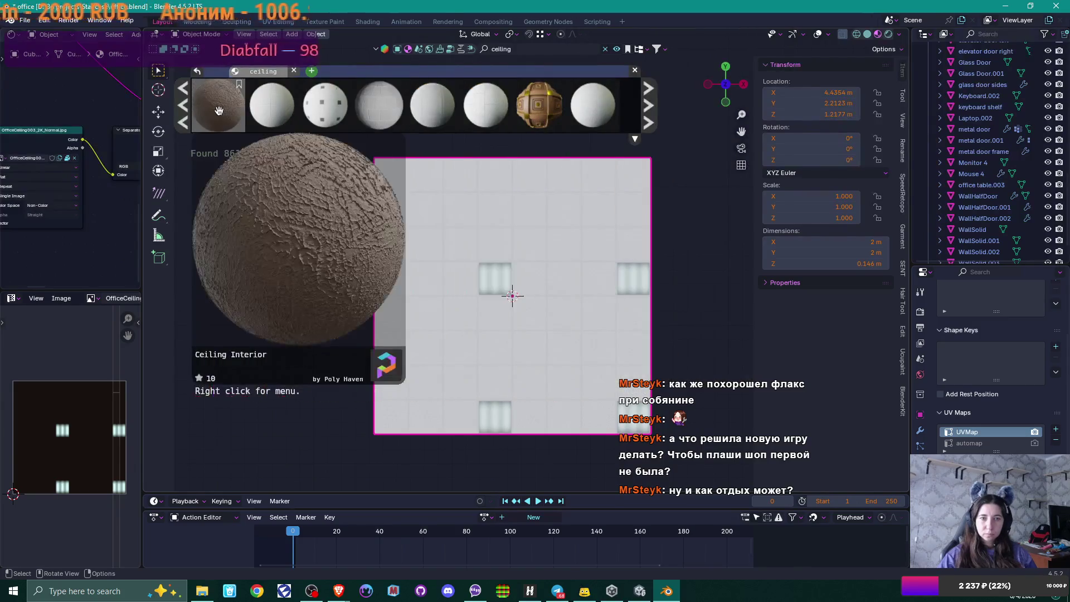
mouse_move(262, 105)
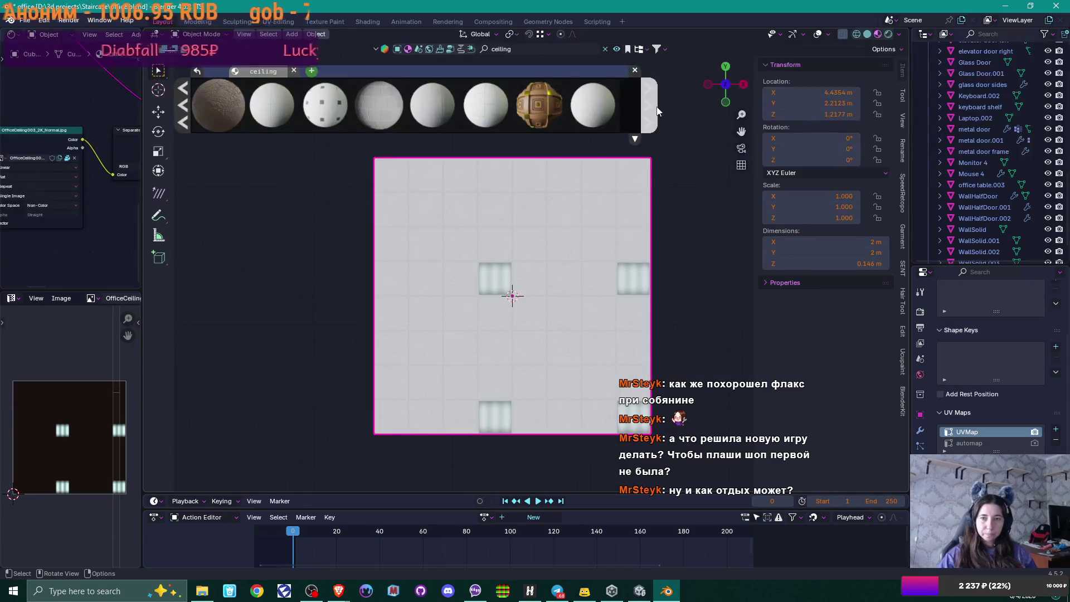
left_click(656, 111)
mouse_move(400, 107)
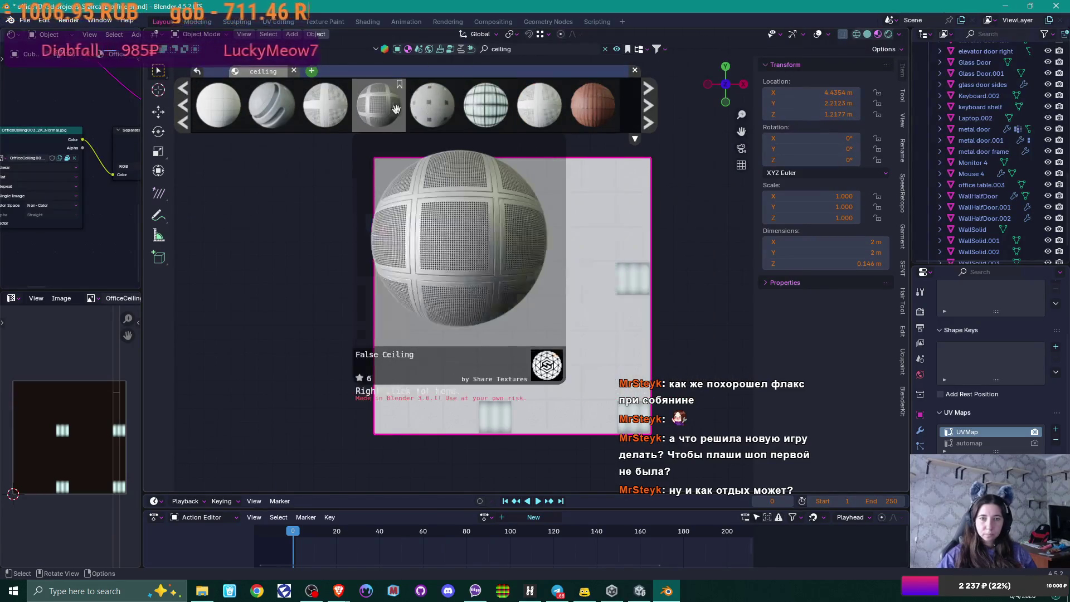
mouse_move(224, 114)
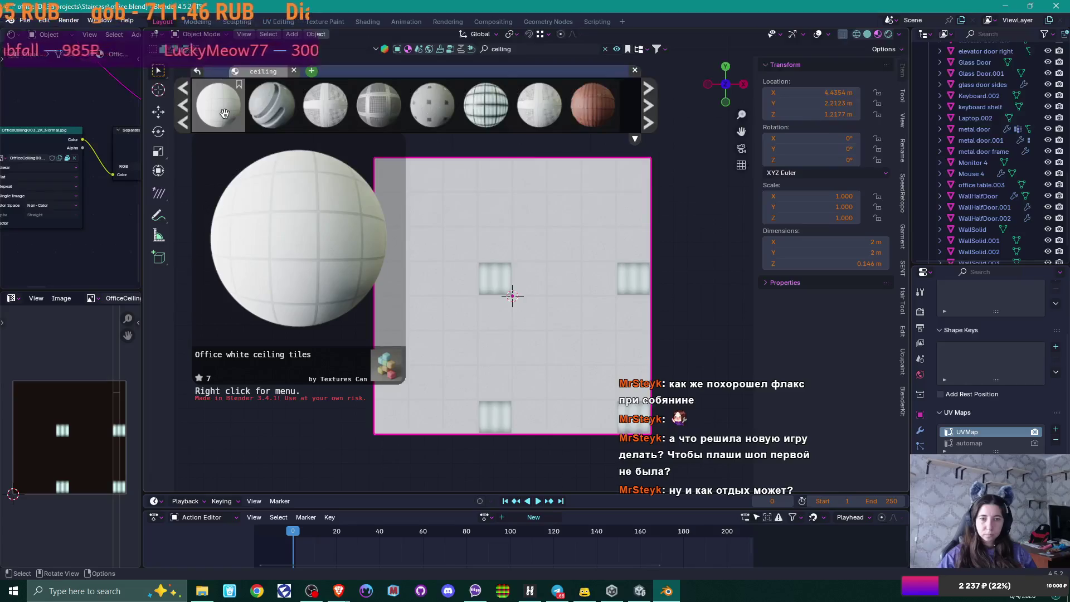
left_click(648, 106)
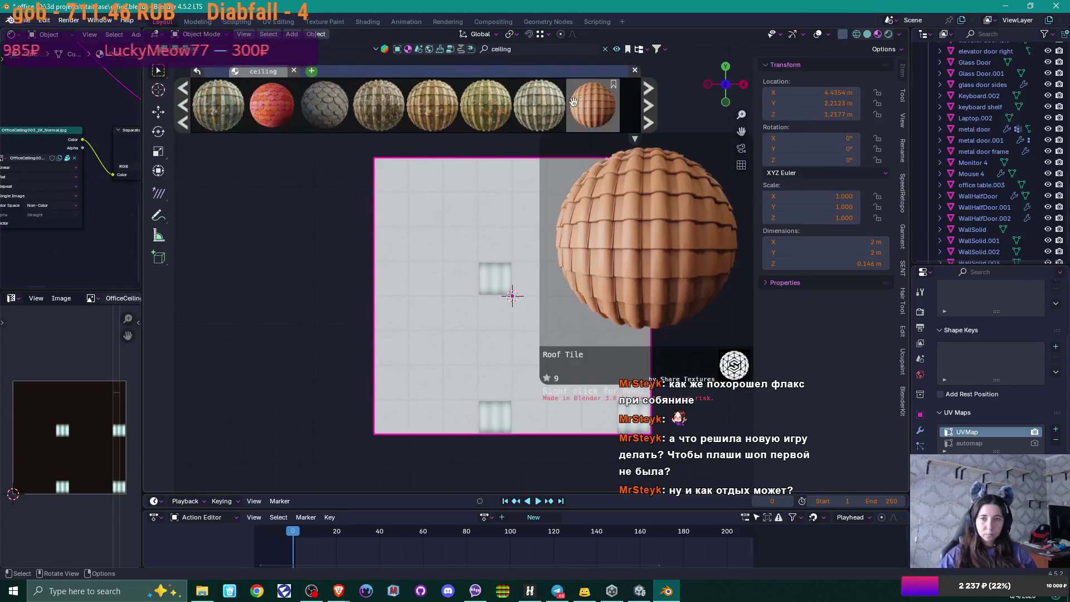
left_click(648, 105)
mouse_move(412, 107)
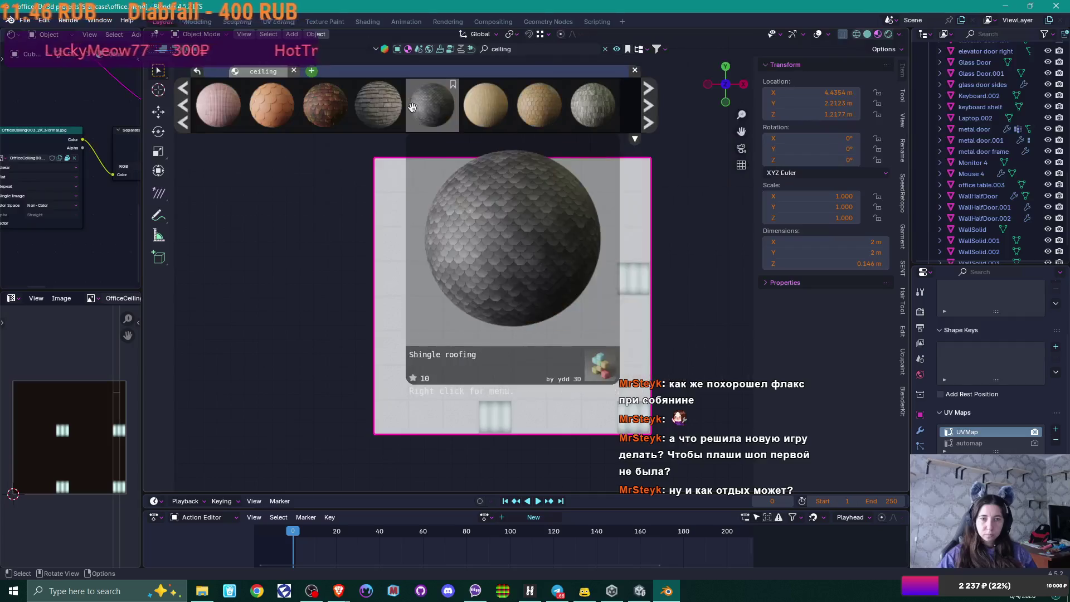
left_click(647, 105)
mouse_move(595, 99)
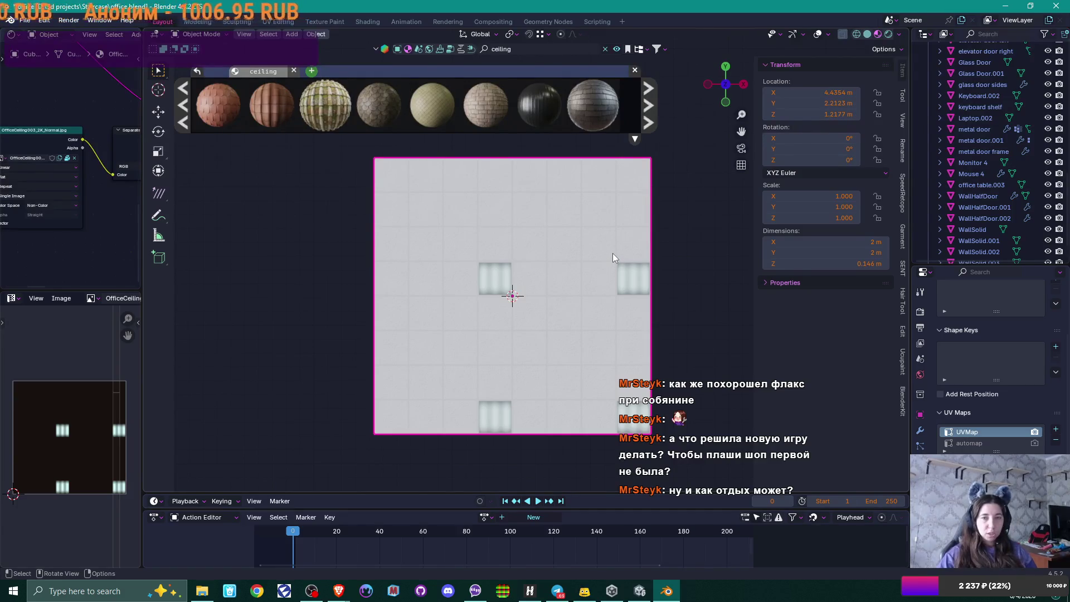
Step: Page forward seven times through the ceiling material results
left_click(653, 110)
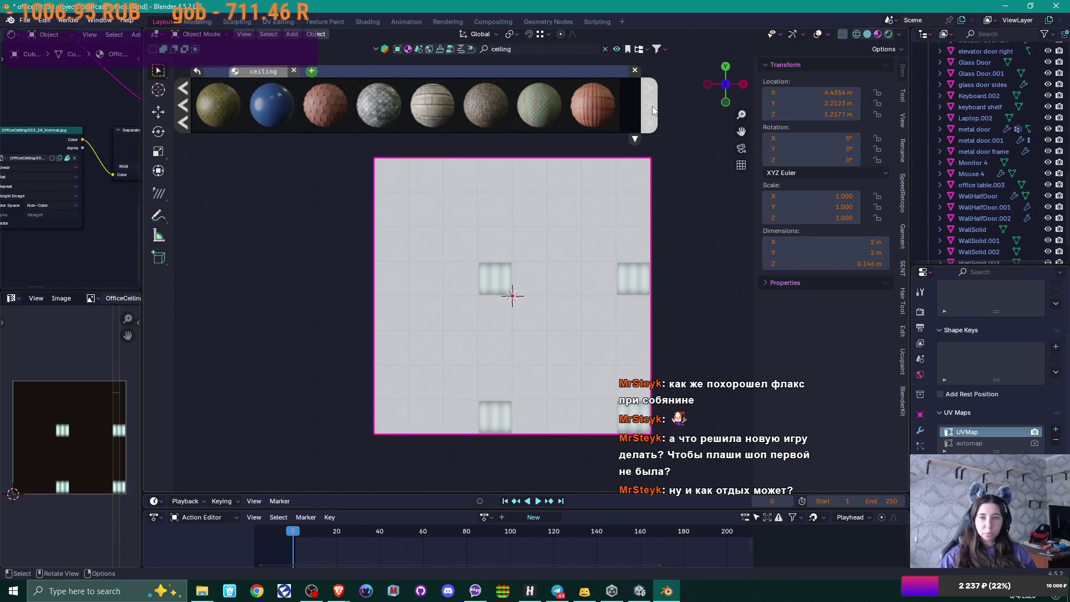
left_click(653, 111)
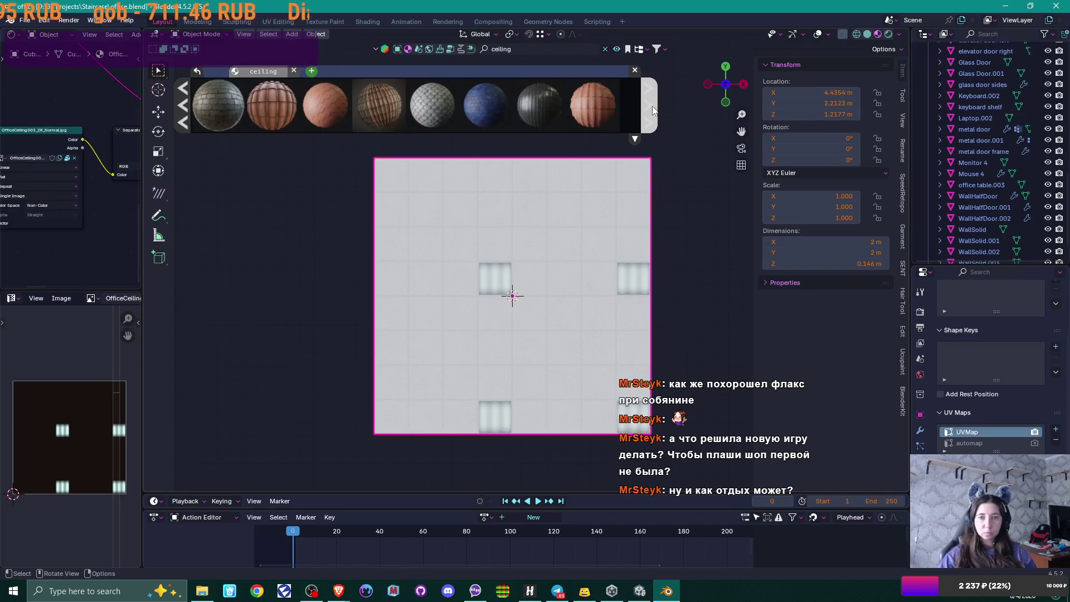
left_click(653, 111)
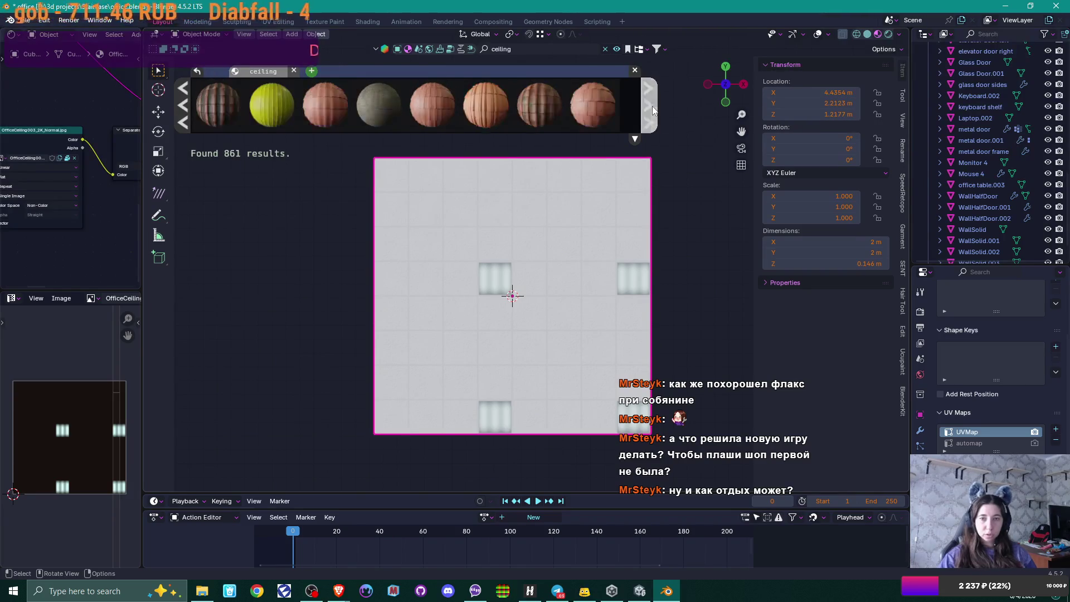
left_click(653, 110)
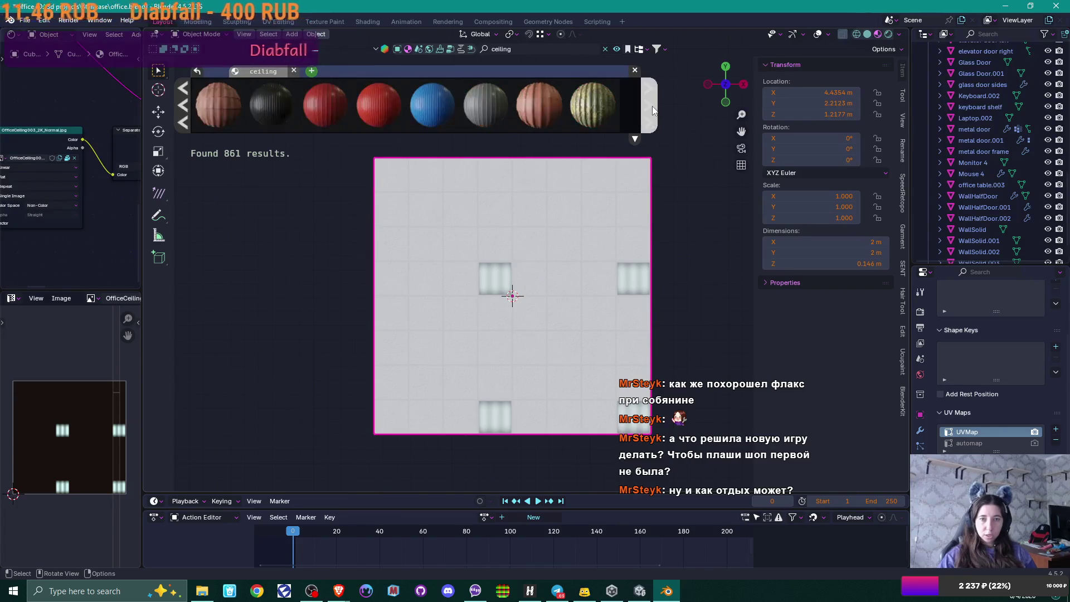
left_click(653, 110)
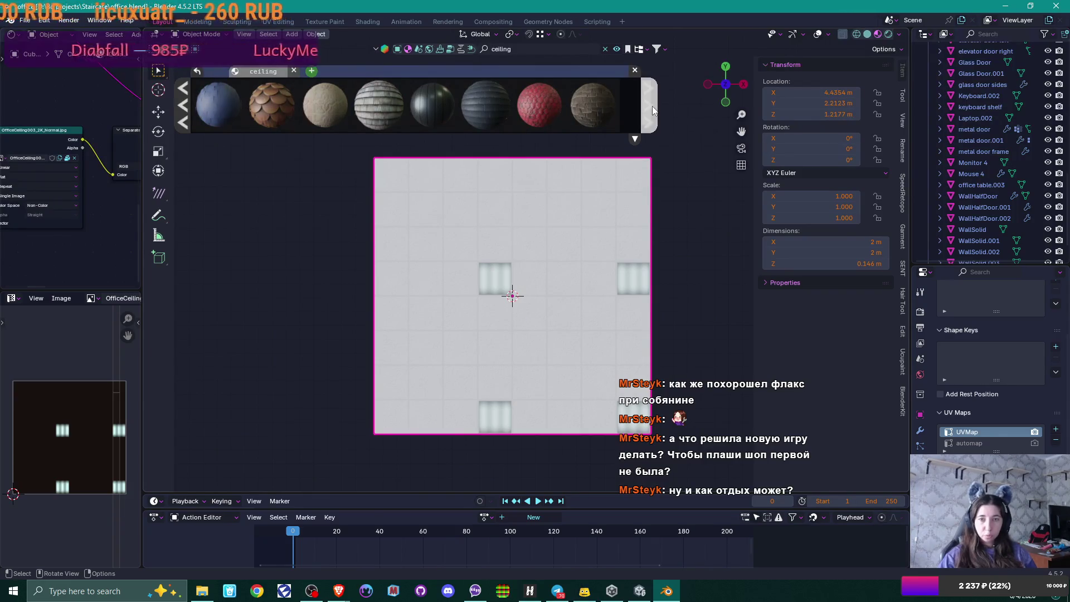
left_click(653, 110)
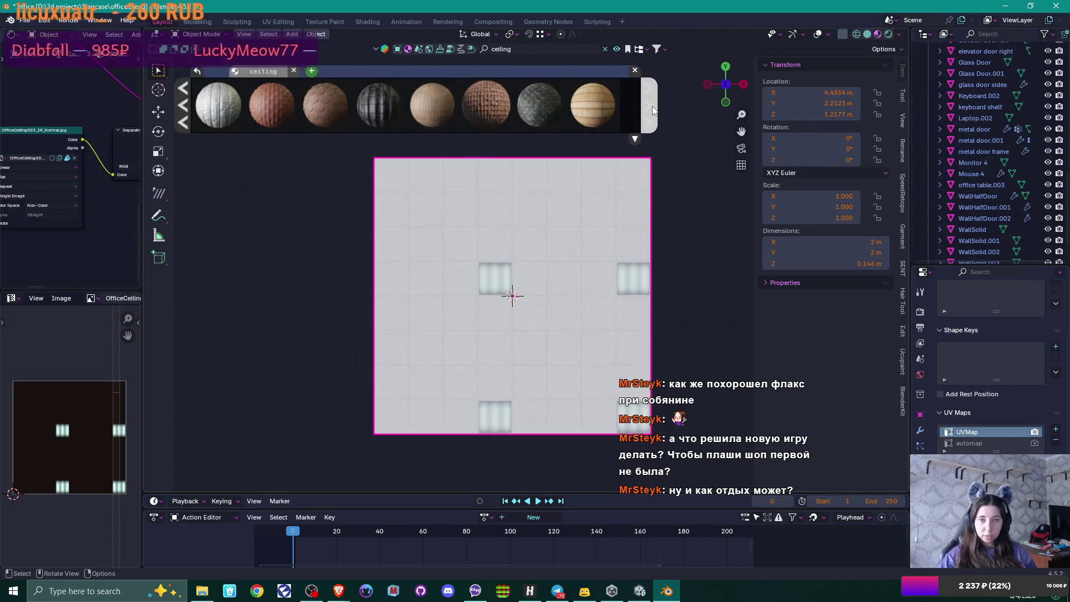
left_click(653, 111)
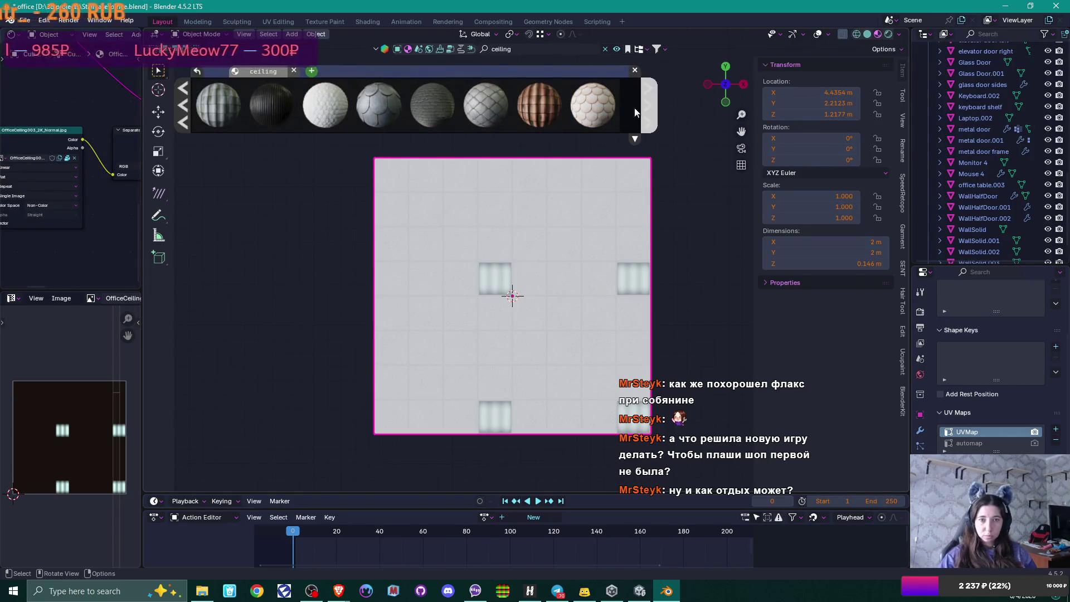
Step: Preview thumbnails on three more result pages, then select the search field
mouse_move(301, 110)
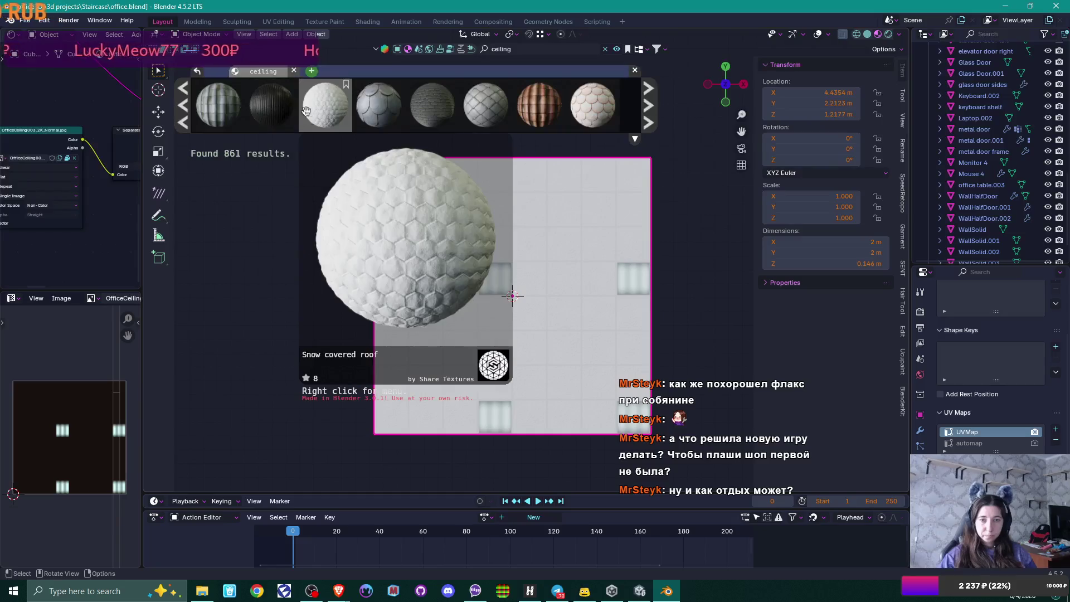
mouse_move(485, 108)
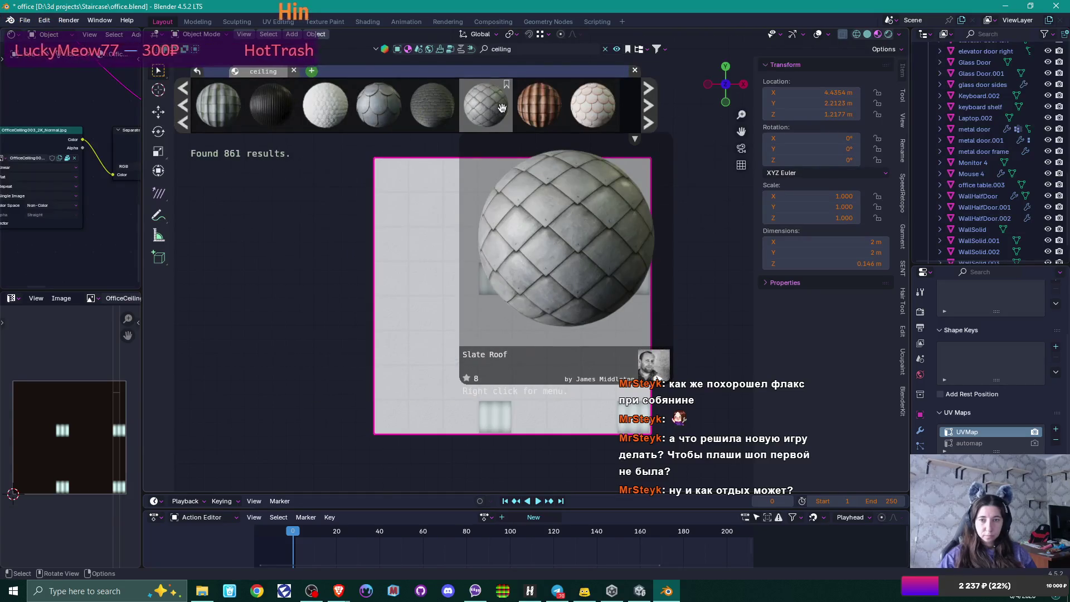
left_click(645, 105)
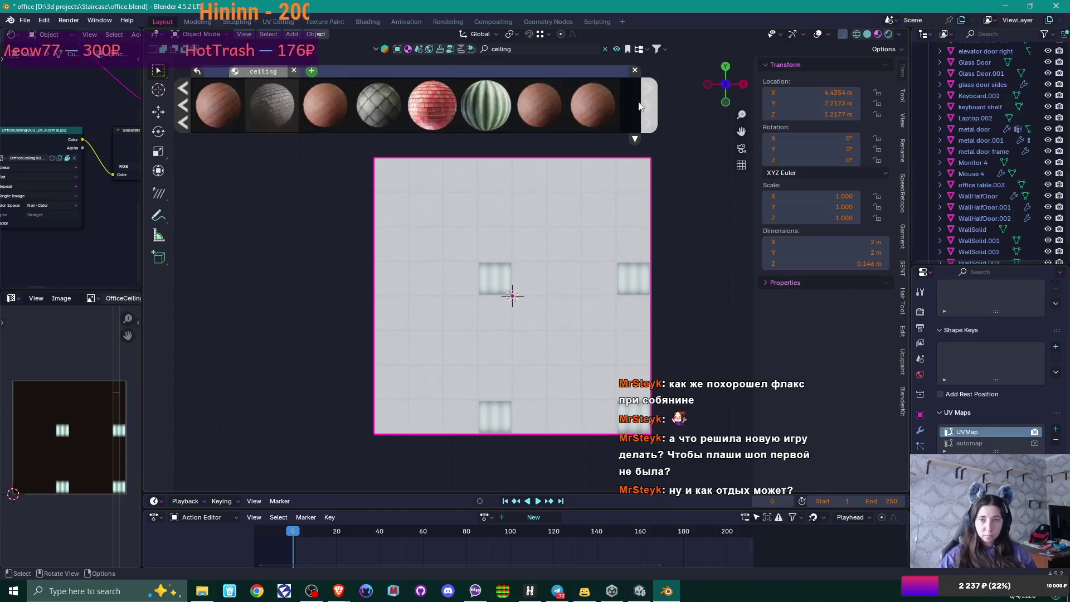
mouse_move(261, 111)
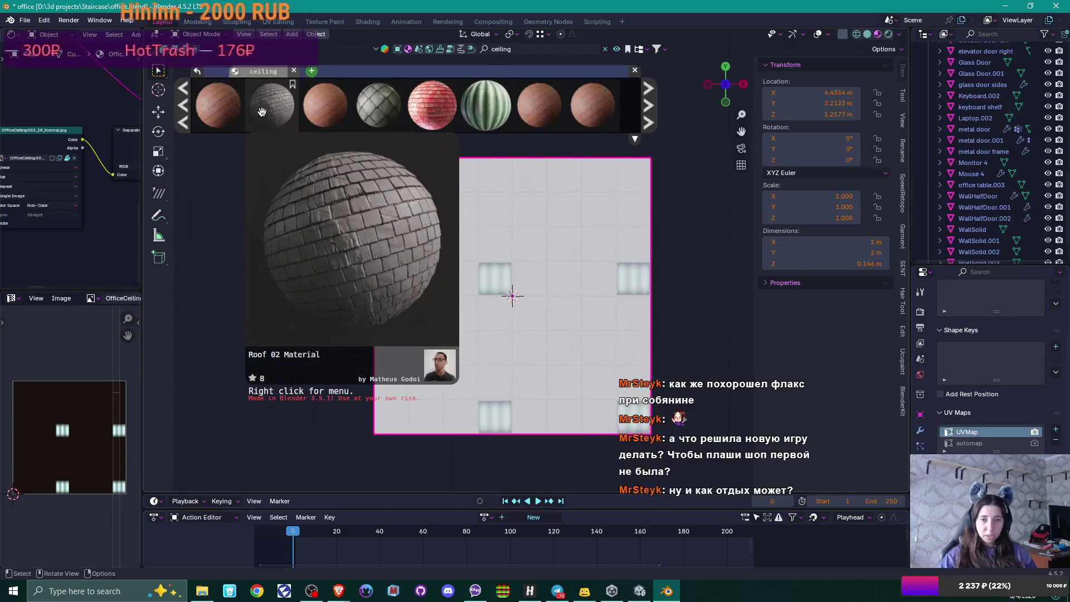
mouse_move(434, 109)
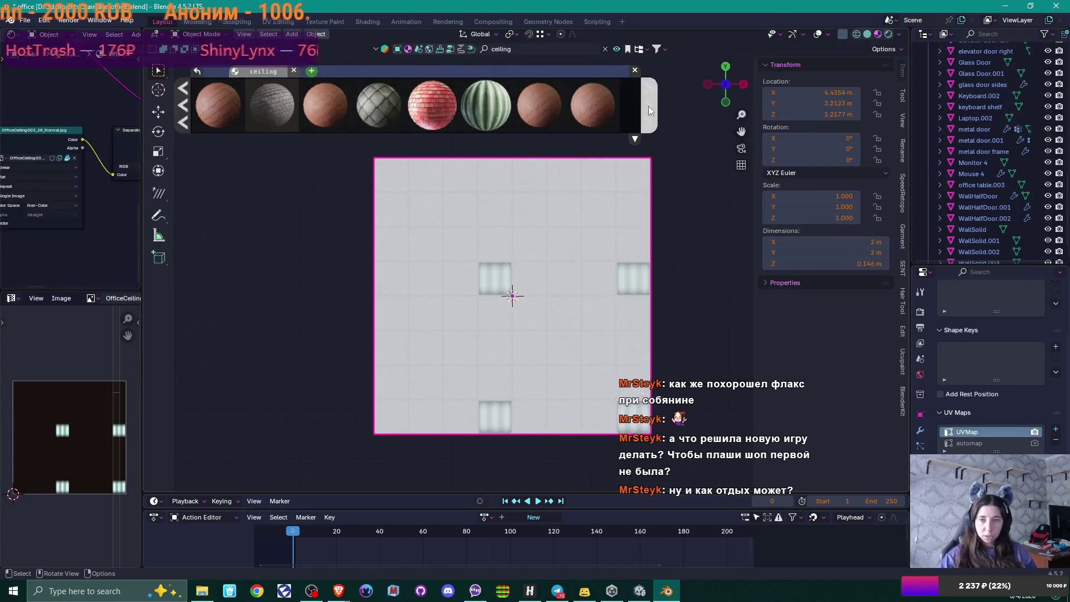
left_click(645, 108)
mouse_move(312, 114)
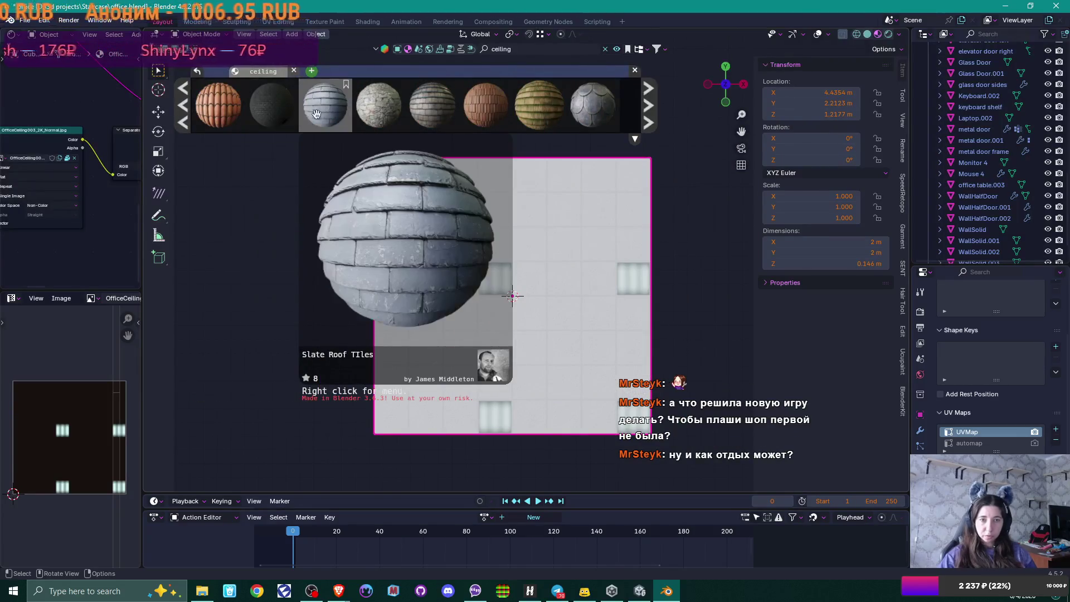
mouse_move(457, 108)
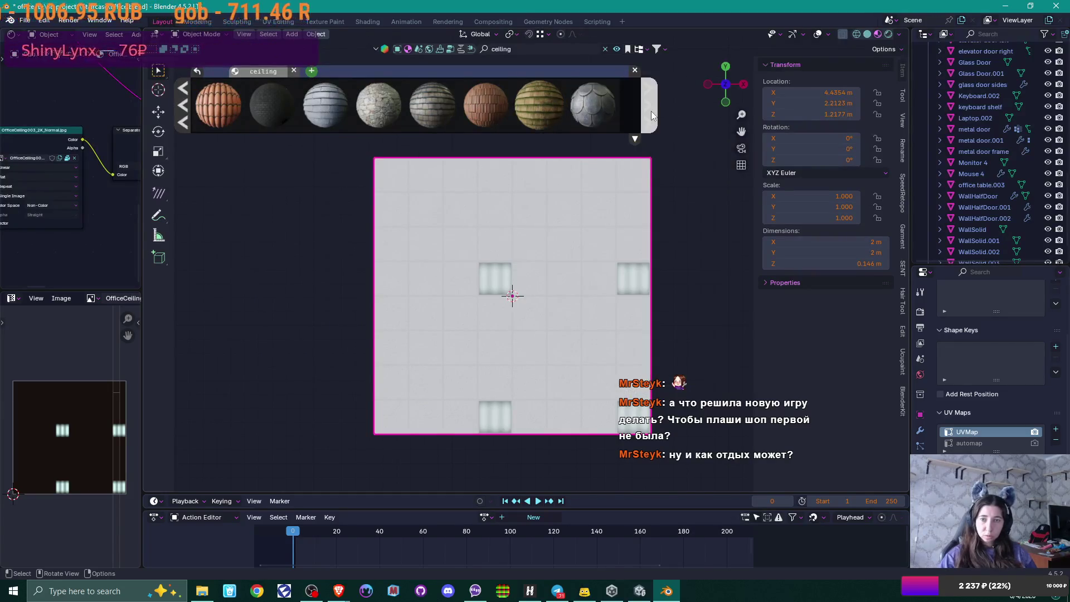
left_click(650, 112)
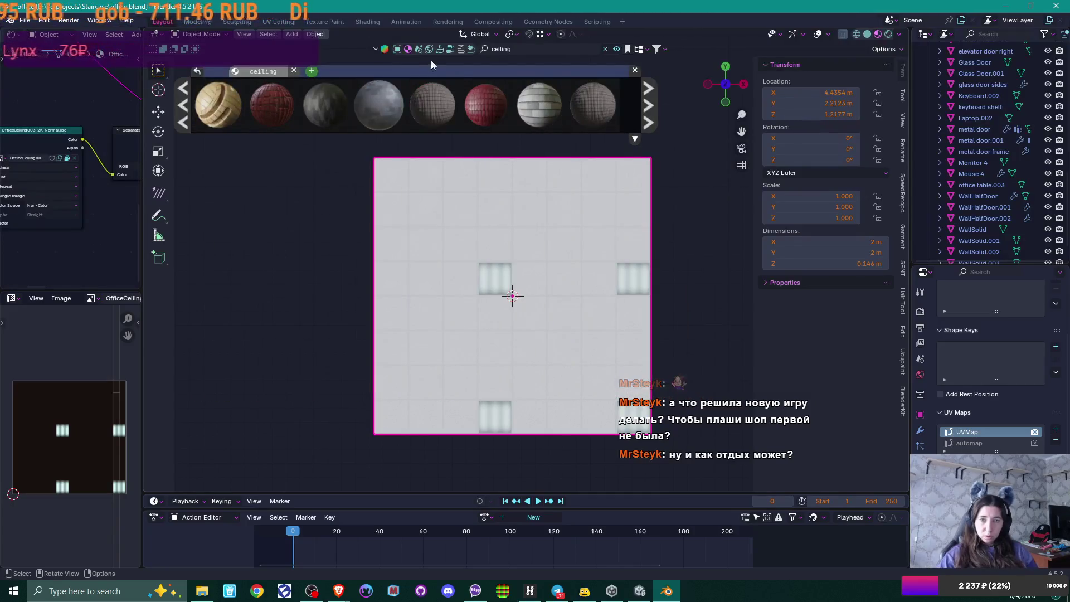
left_click(550, 48)
Step: Search BlenderKit for 'office ceiling' and drag the seventh material onto the ceiling plane
type("office")
key("Return")
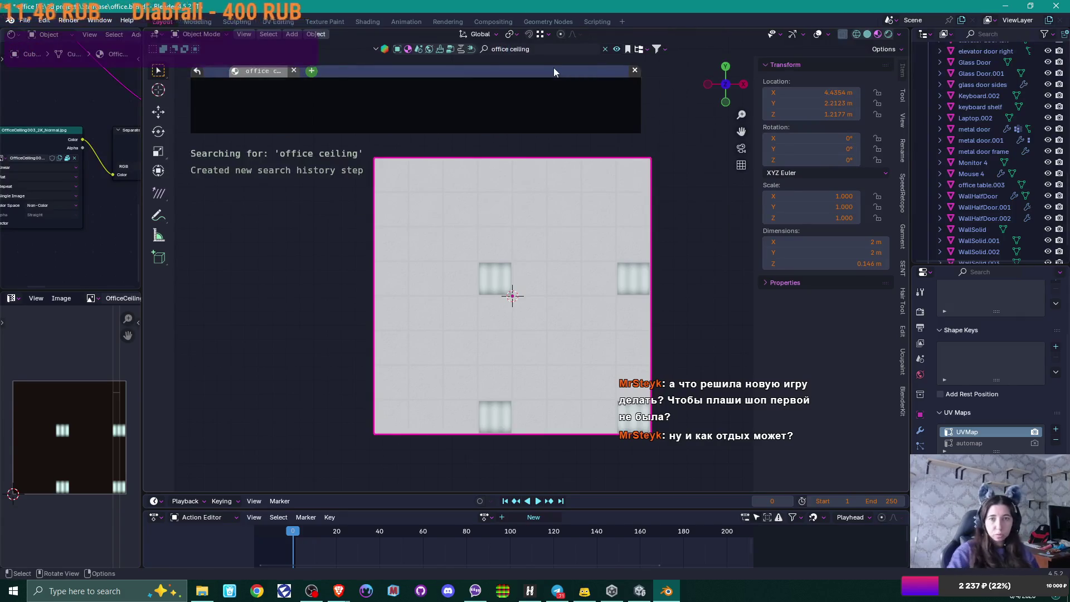
mouse_move(218, 104)
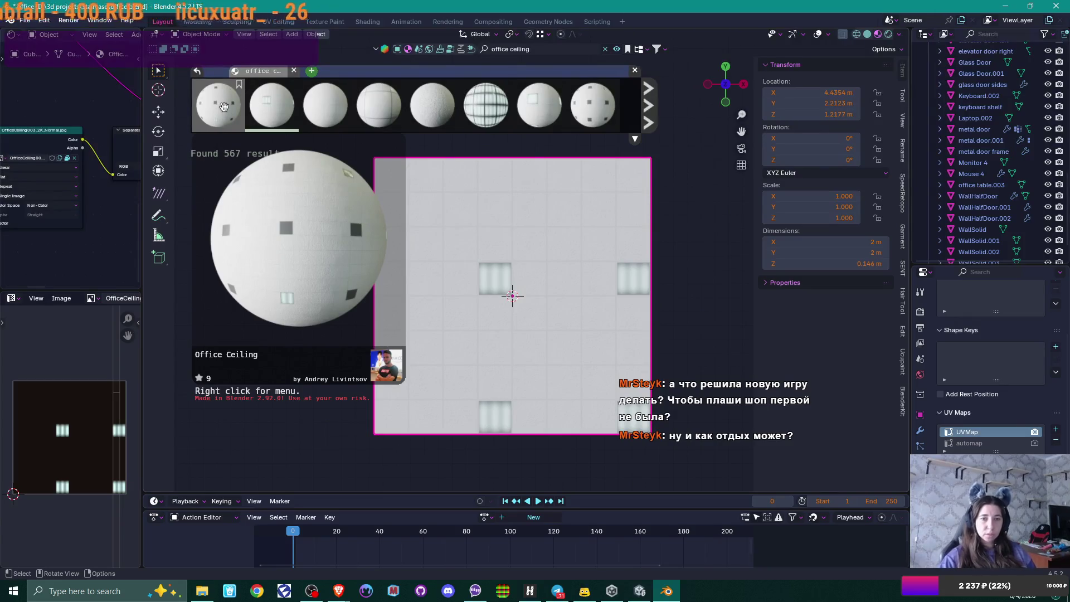
mouse_move(275, 103)
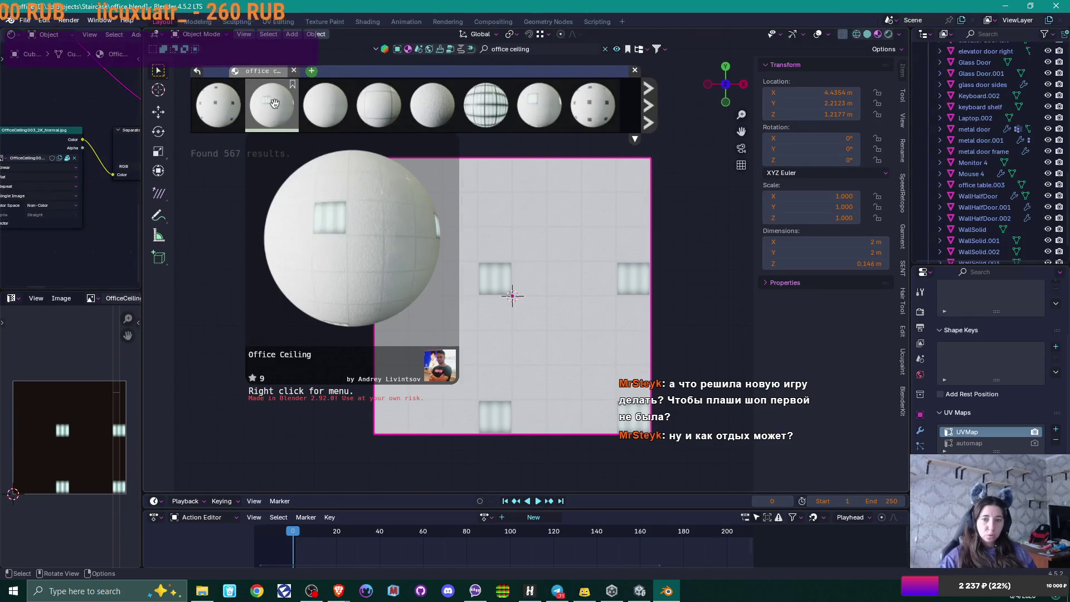
mouse_move(378, 108)
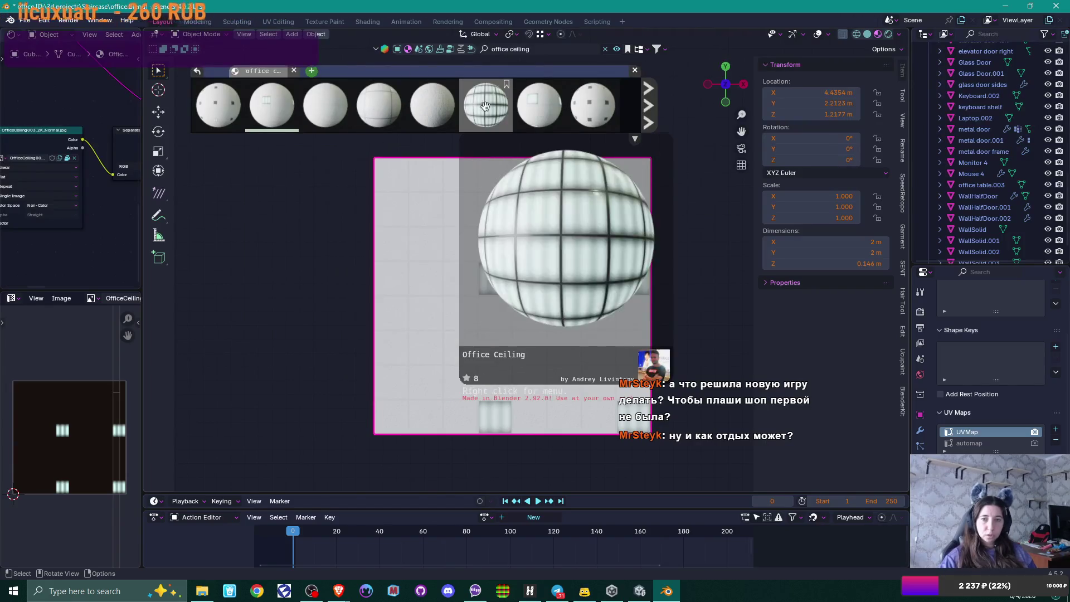
left_click_drag(538, 105, 511, 296)
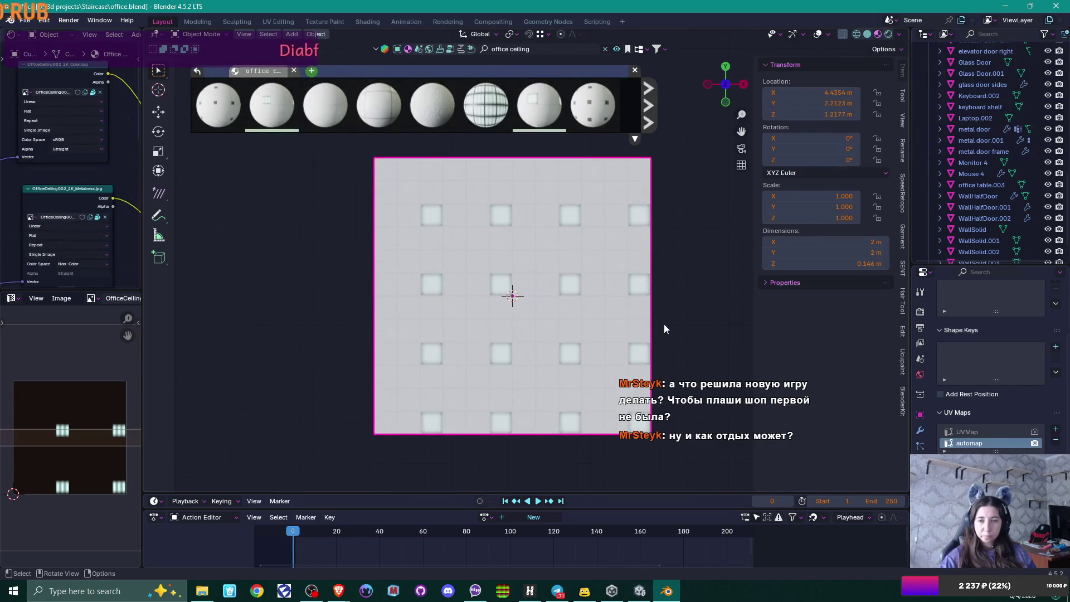
Step: Render the texture through UVMap, deselect the plane, and launch Calculator
left_click(1035, 432)
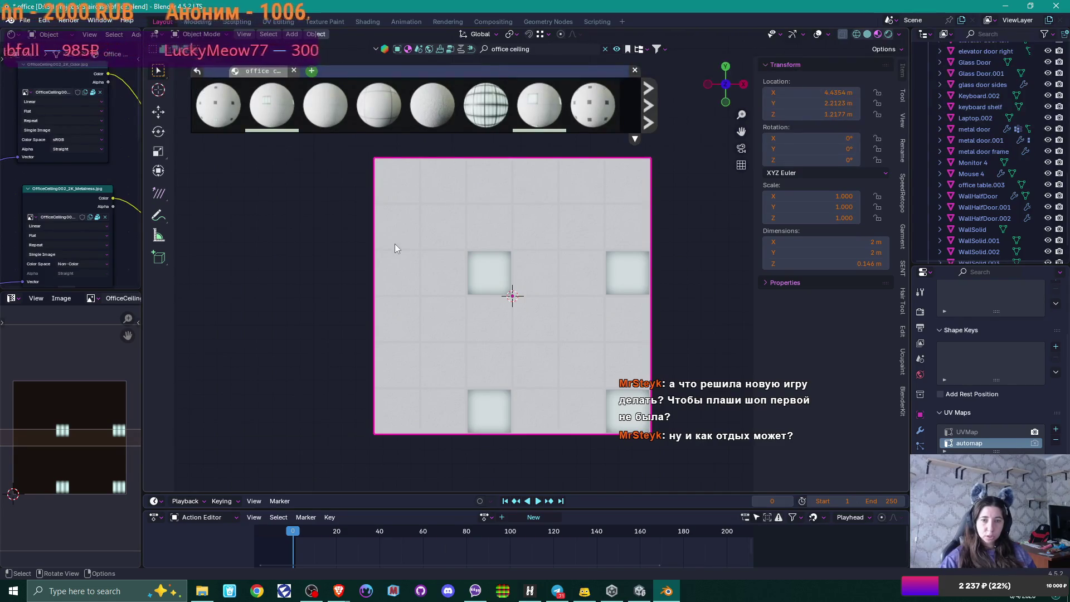
left_click(715, 289)
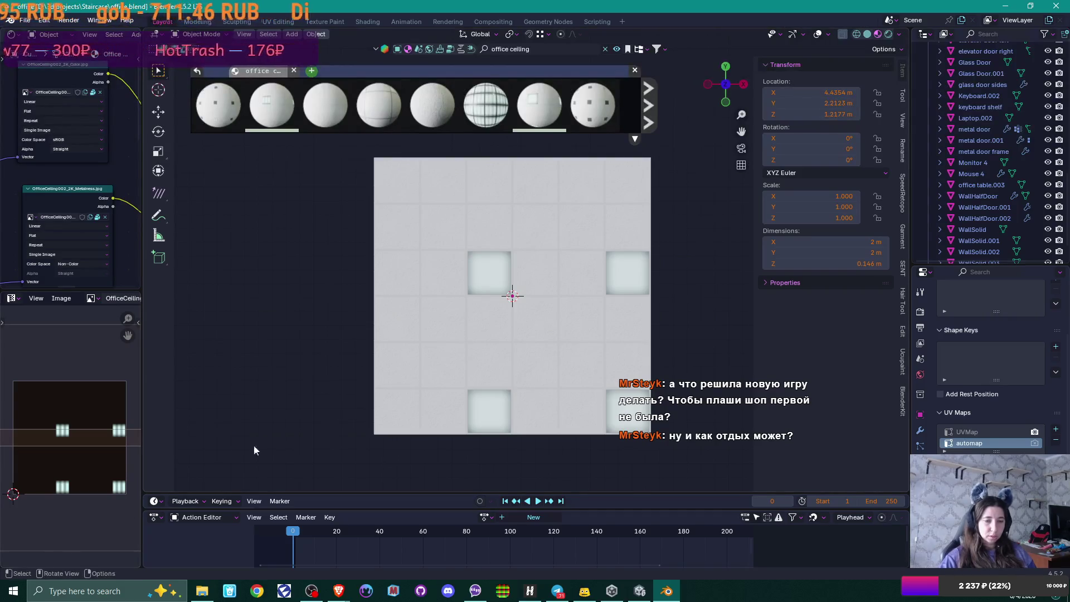
left_click(11, 594)
left_click(12, 594)
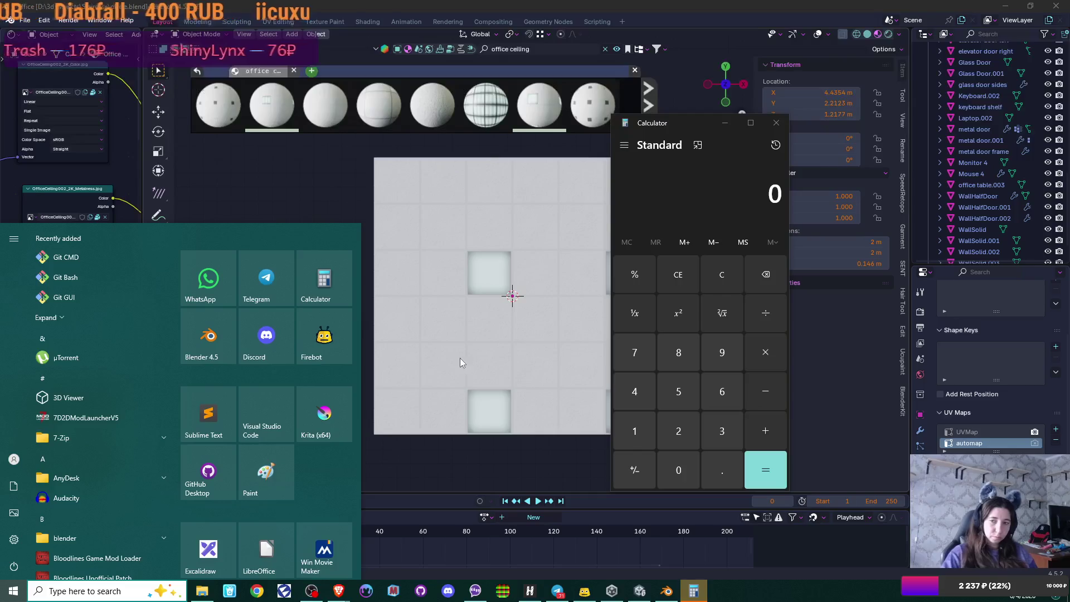
Step: Compute 200 ÷ 6 = 33.3333333333333 in Calculator, then close it
left_click(755, 204)
type("200")
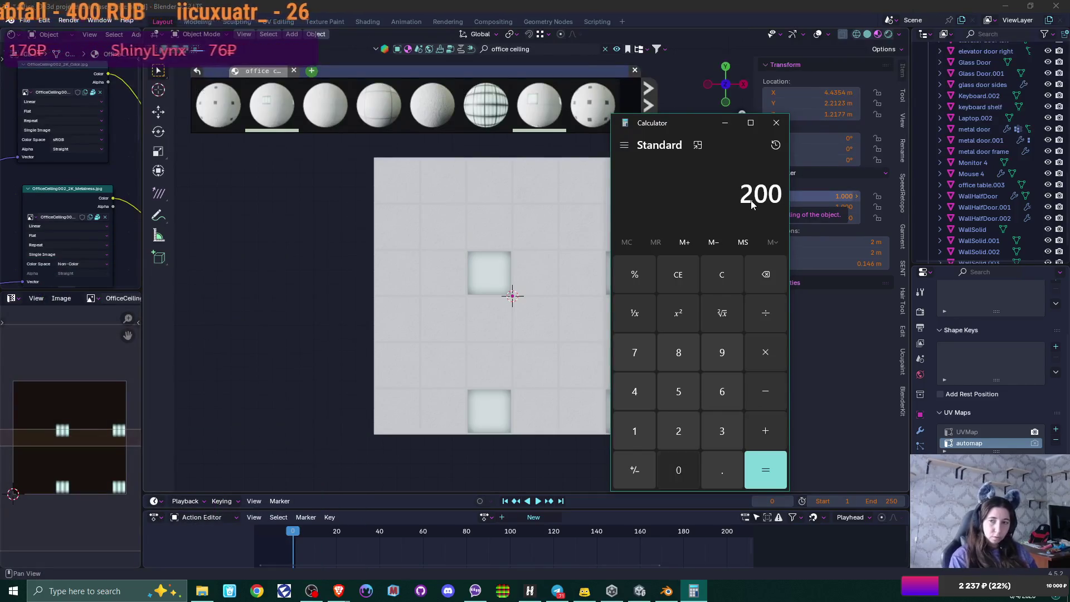
key("slash")
type("6")
key("Return")
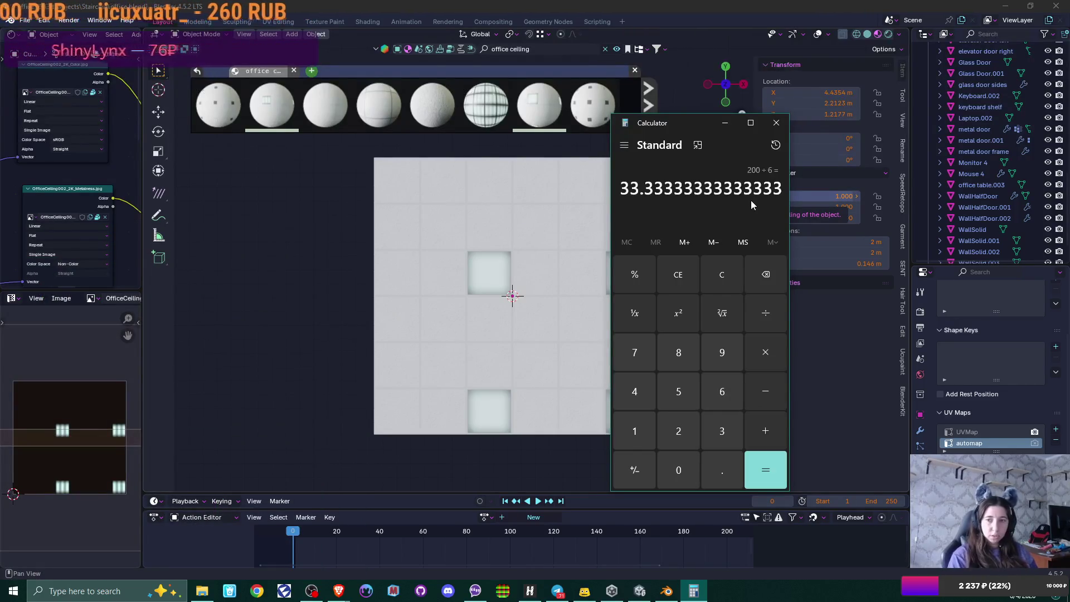
left_click(784, 126)
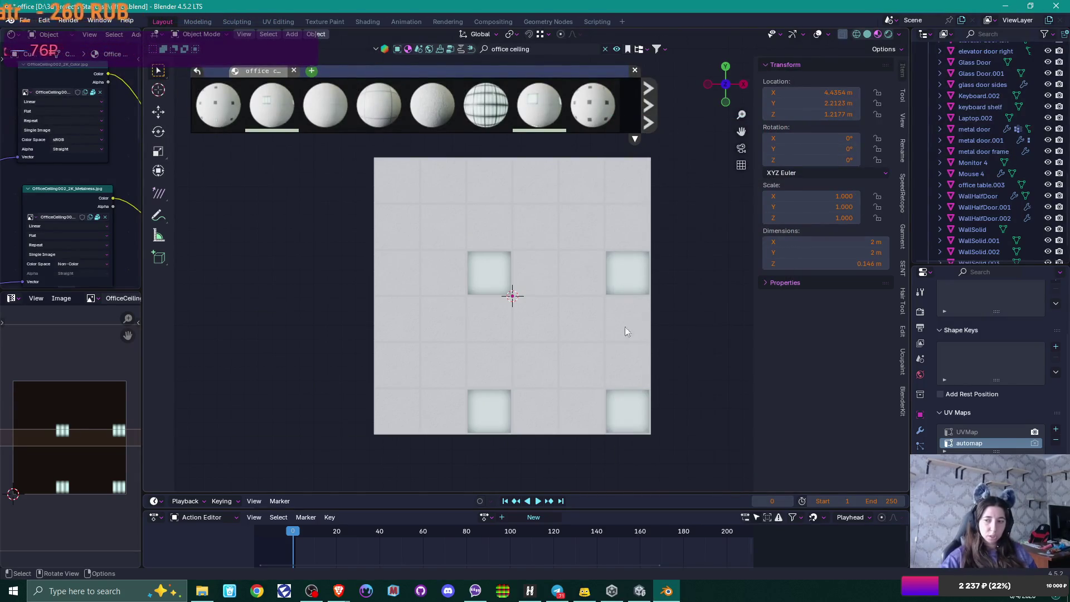
Step: Delete the automap UV map from the ceiling plane so only UVMap remains
left_click(1055, 439)
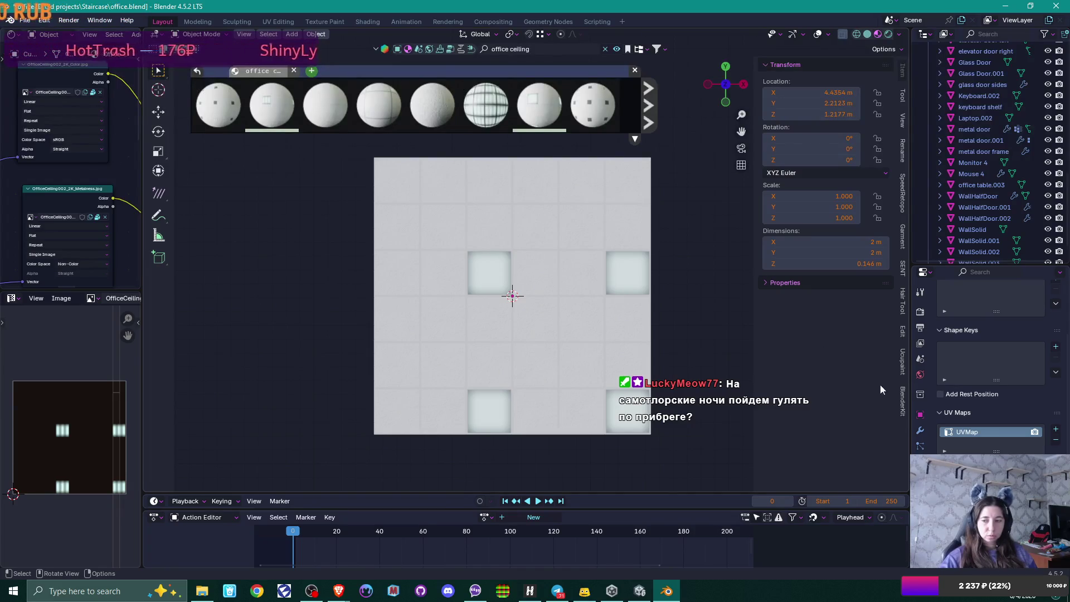
Step: Open the Windows clock and calendar panel to check the date and time
left_click(1025, 595)
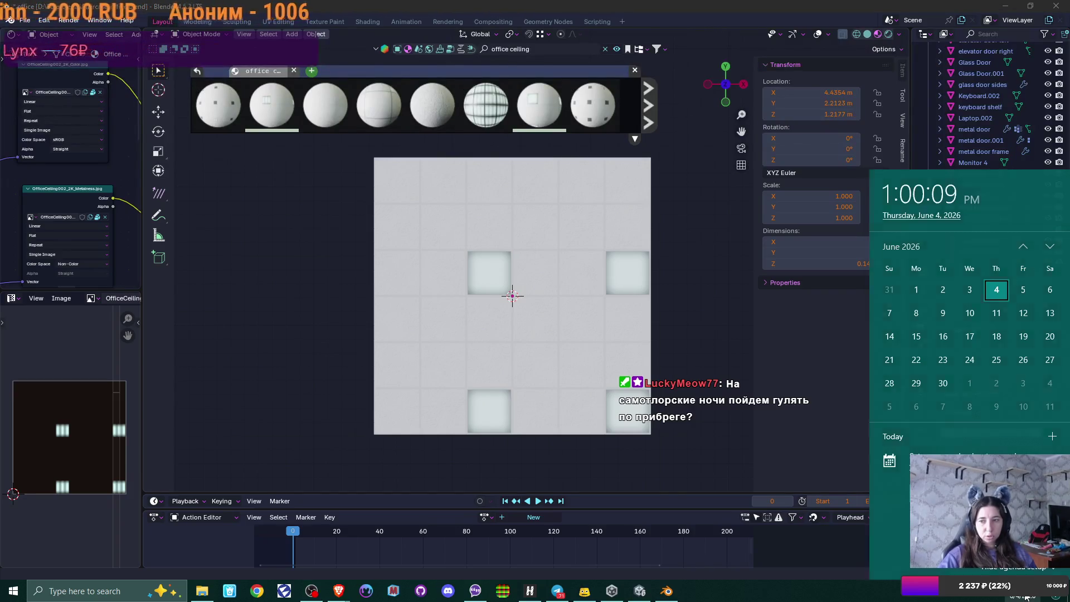
Step: Close the calendar and orbit the view to see the tiled ceiling slab in perspective
left_click(1025, 597)
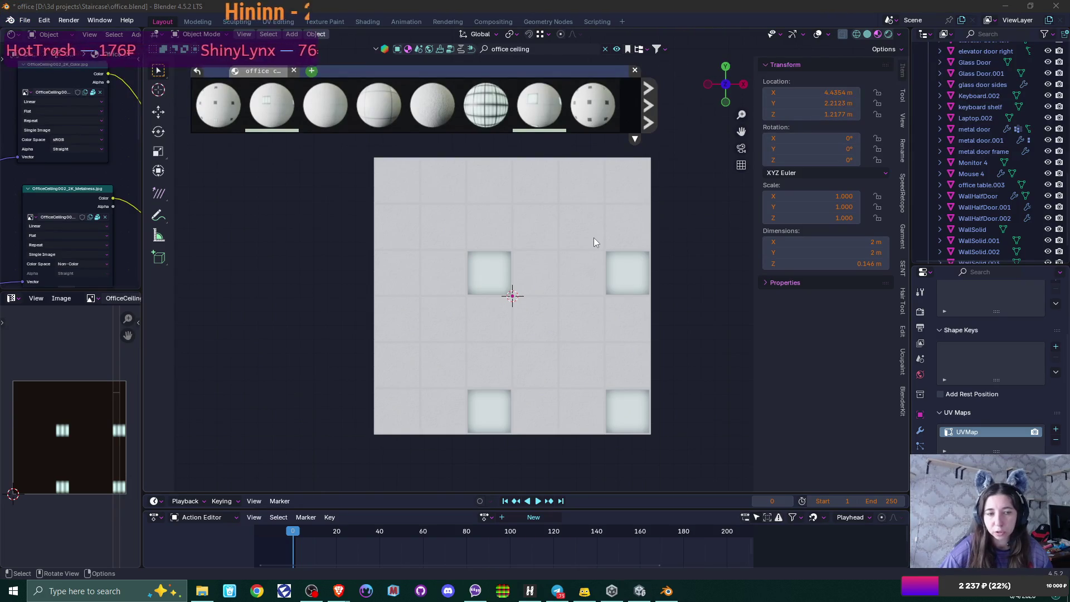
mouse_move(550, 245)
left_mouse_down()
mouse_move(544, 334)
mouse_move(530, 350)
mouse_move(580, 352)
mouse_move(556, 306)
left_mouse_up()
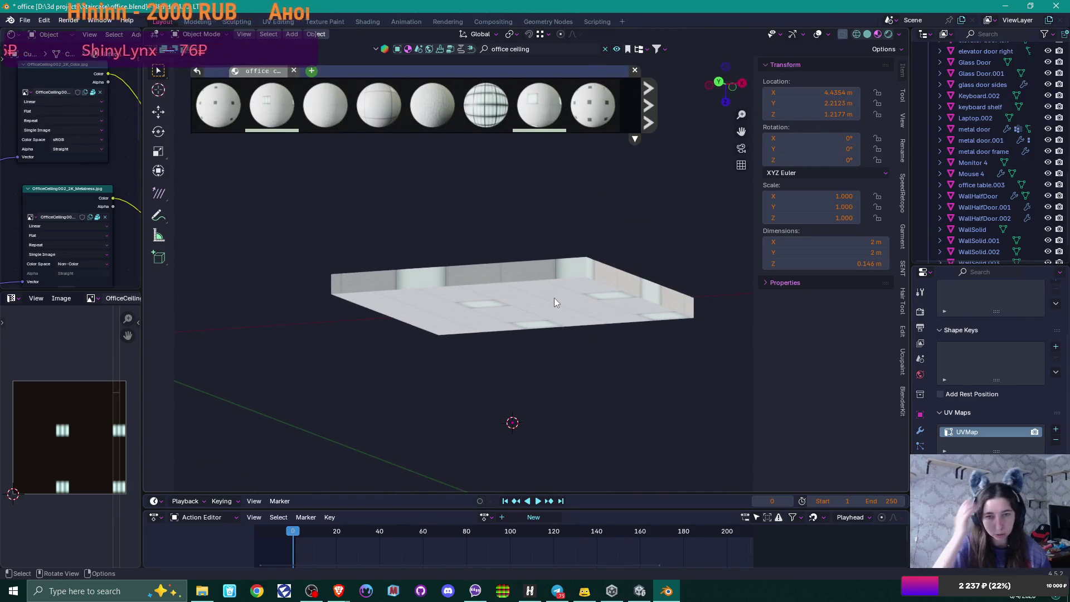
Step: Select the ceiling slab and unpack its Color and Metalness textures into the current directory
left_click(618, 305)
key("ctrl+KP_7")
left_click_drag(629, 343, 621, 346)
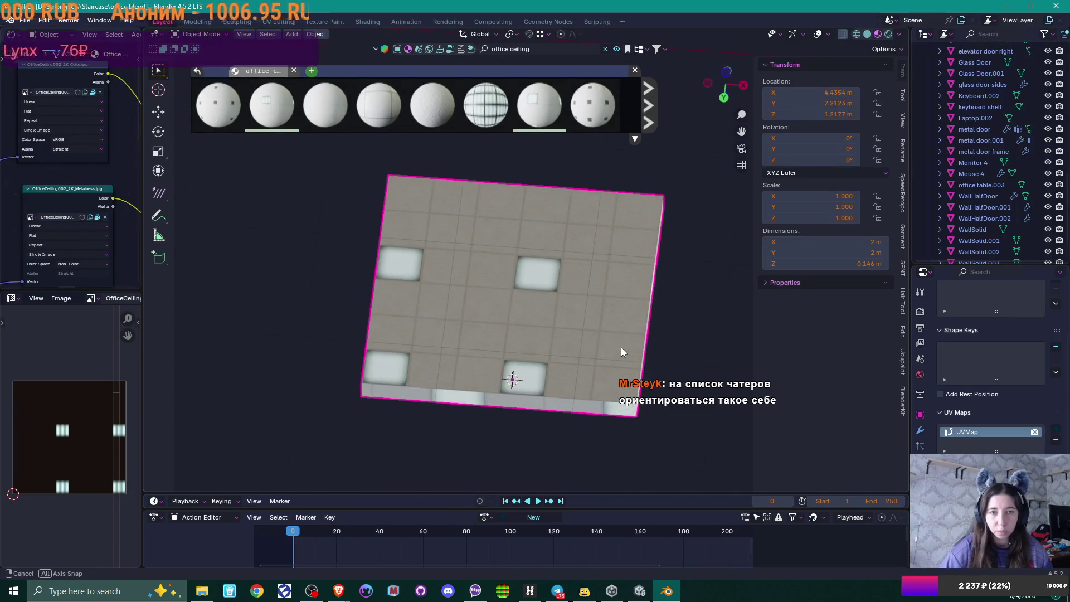
left_click(93, 92)
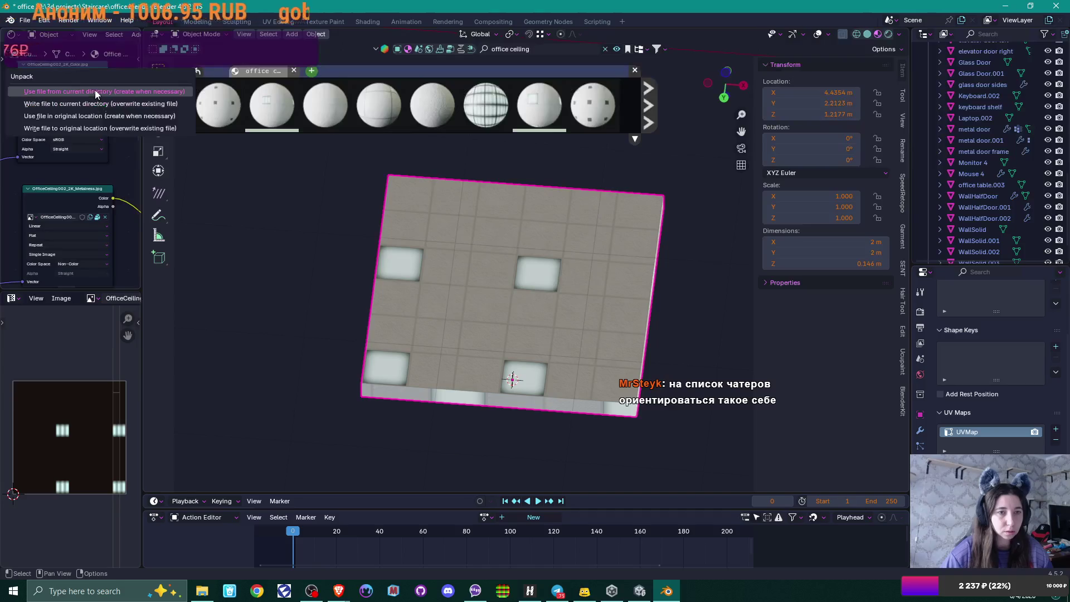
left_click(97, 139)
left_click(97, 218)
left_click(96, 224)
Step: Unpack the Roughness and Emission textures to files as well, then bring up File Explorer
scroll(96, 225, "down", 1)
scroll(96, 225, "down", 3)
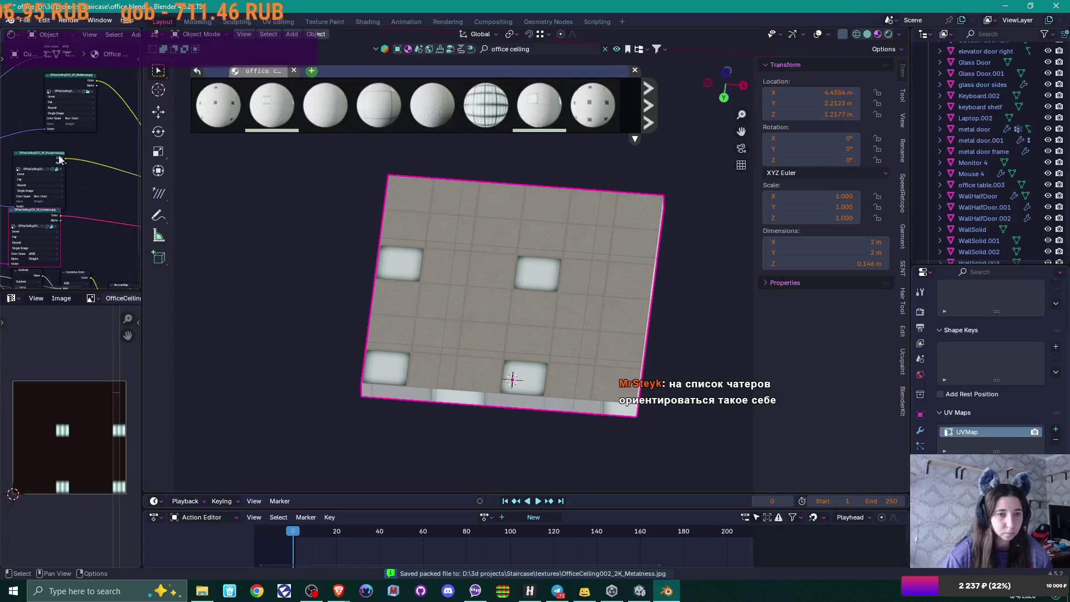
left_click(56, 168)
left_click(56, 175)
scroll(82, 210, "down", 3)
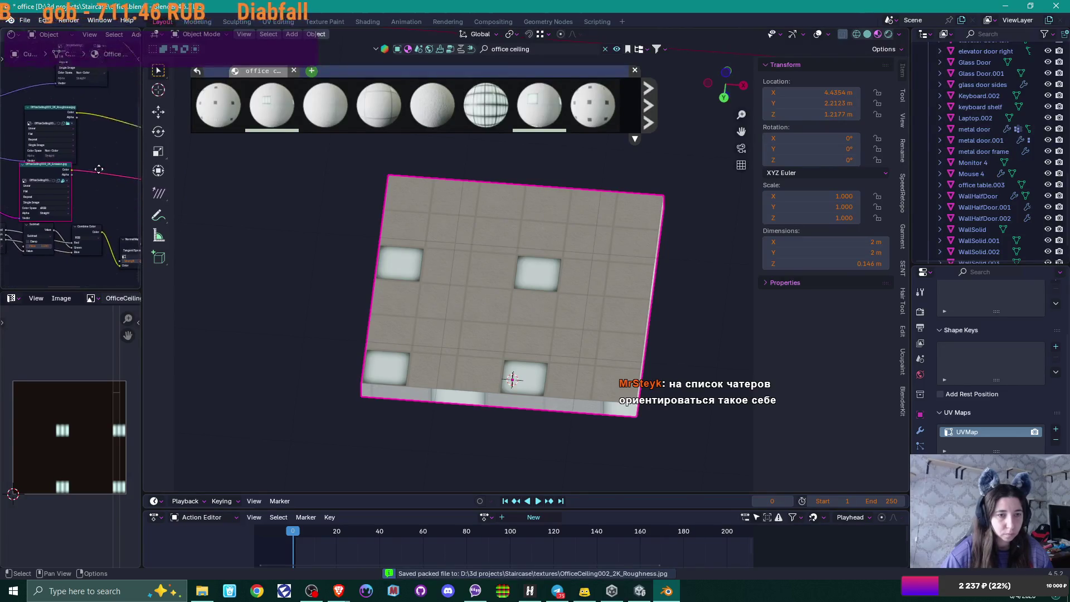
left_click(68, 165)
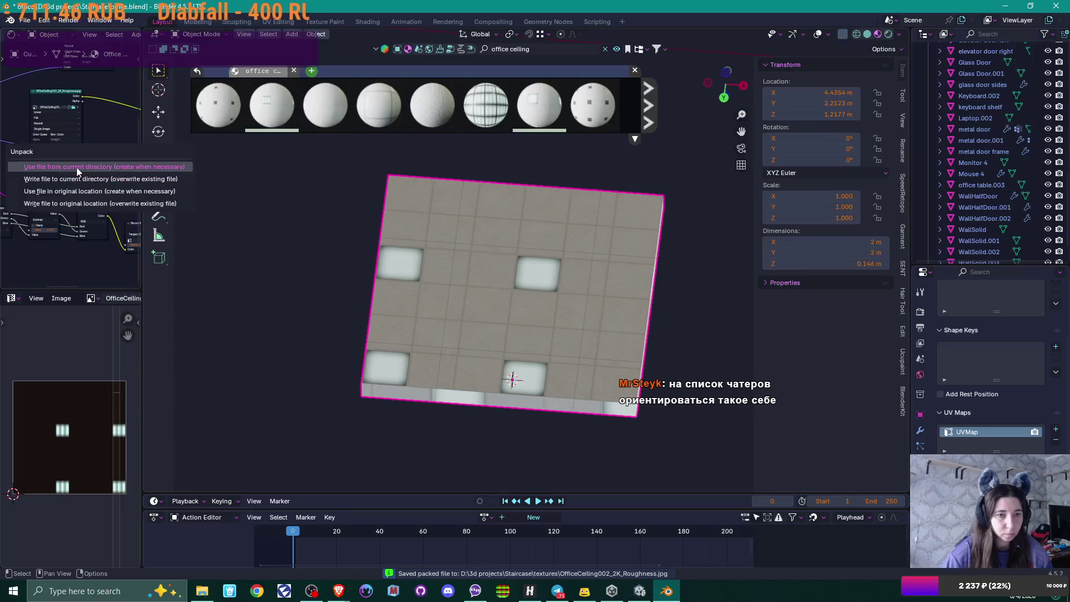
left_click(76, 167)
scroll(103, 174, "down", 2)
scroll(104, 174, "down", 4)
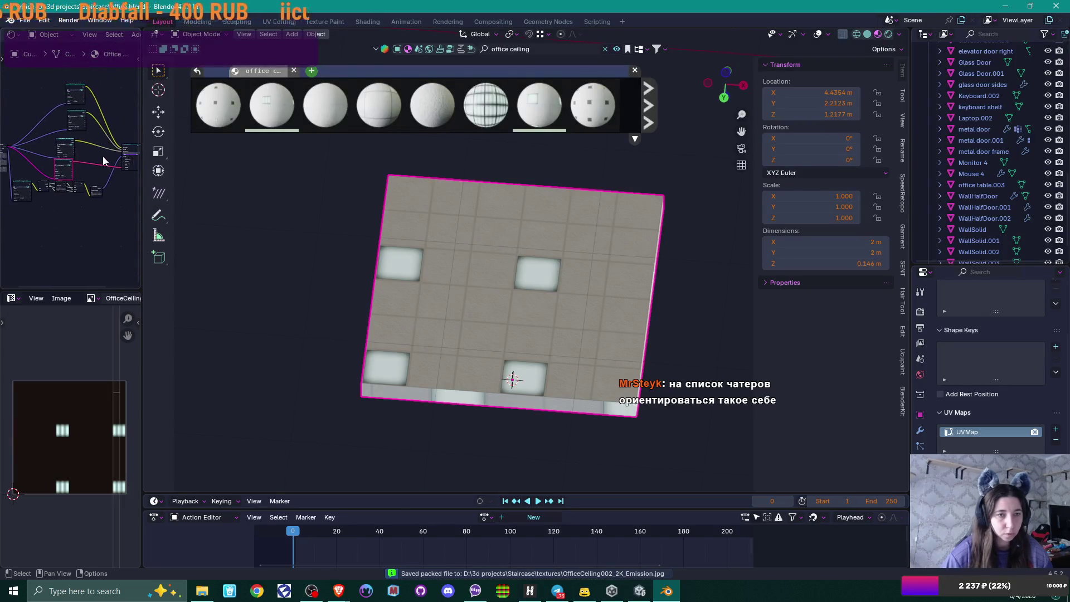
scroll(80, 166, "up", 6)
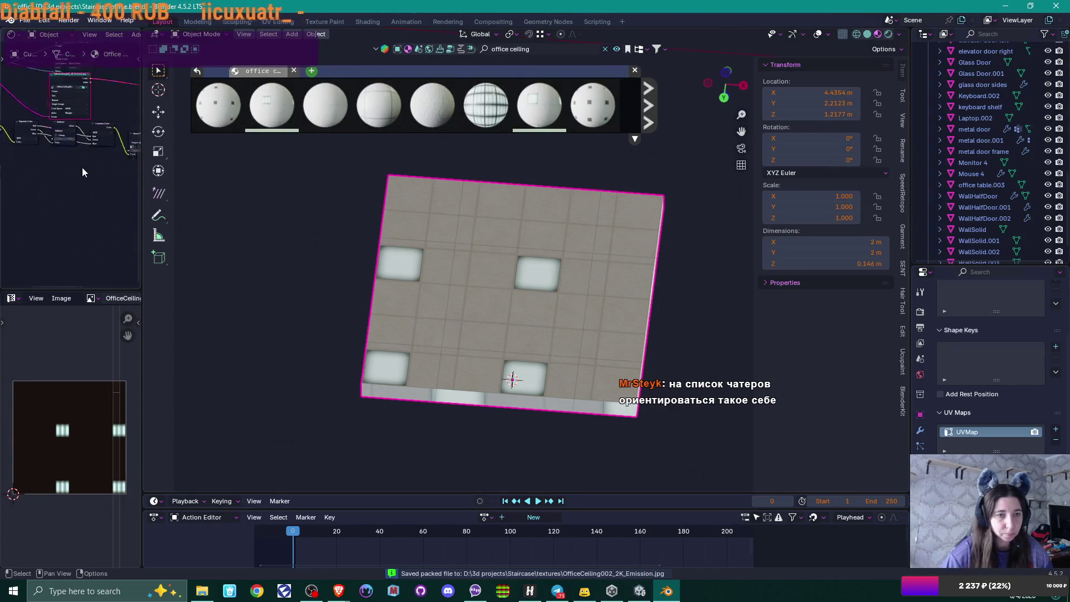
scroll(30, 204, "up", 2)
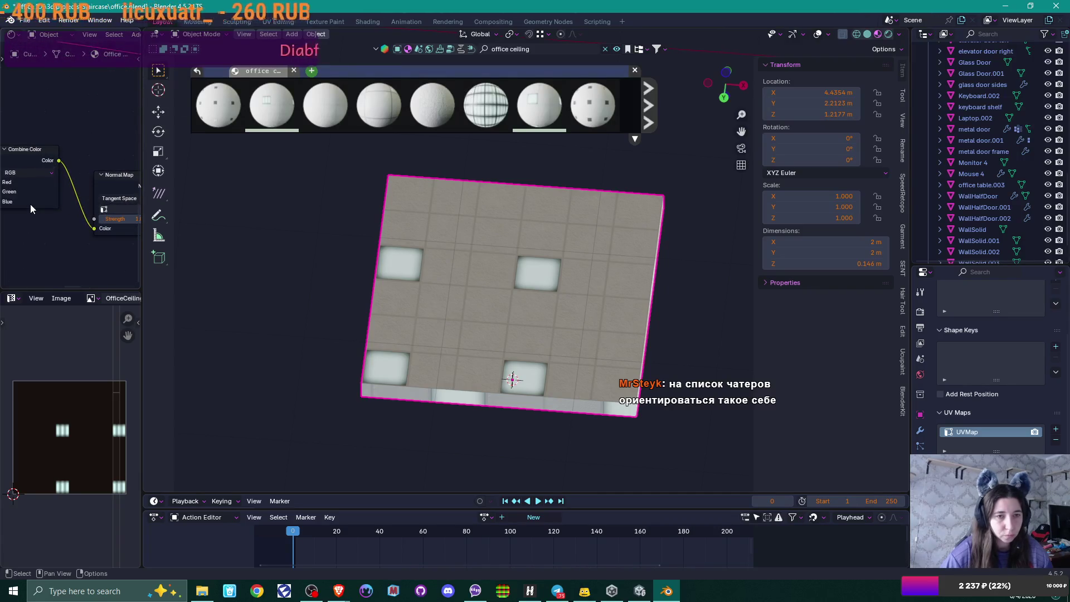
scroll(21, 218, "up", 1)
left_click_drag(15, 219, 66, 246)
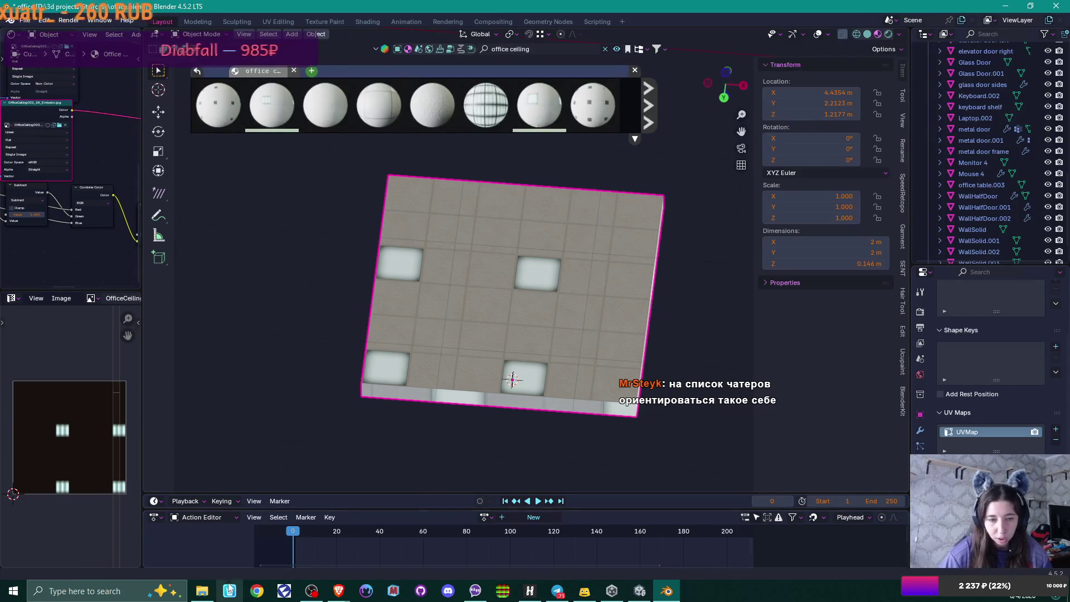
left_click(202, 590)
scroll(520, 165, "up", 10)
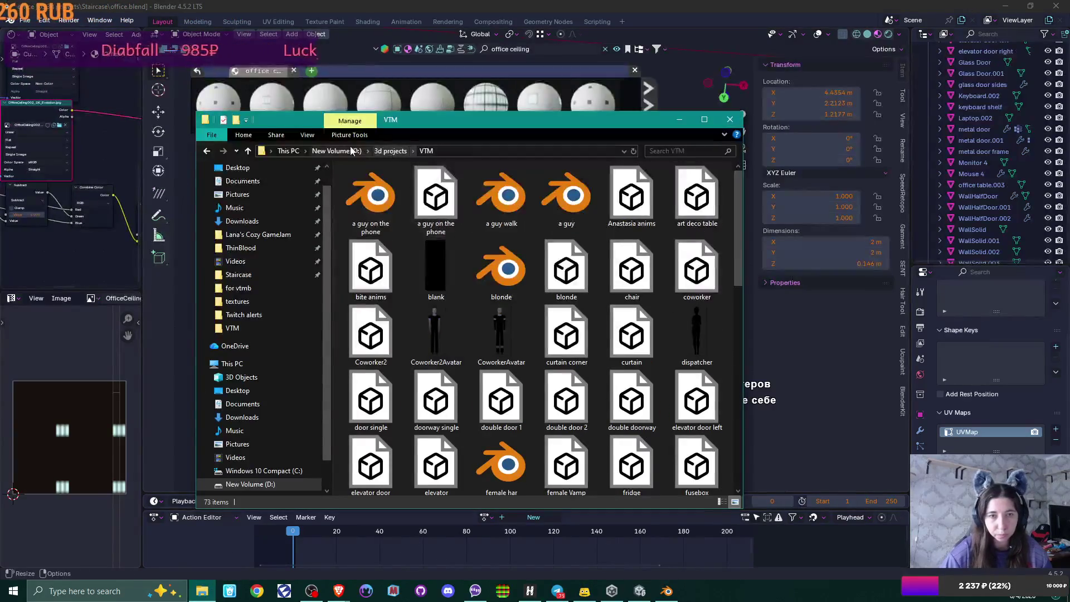
Step: In the Staircase textures folder, create a new folder named 'office ceiling'
left_click(390, 151)
double_click(376, 388)
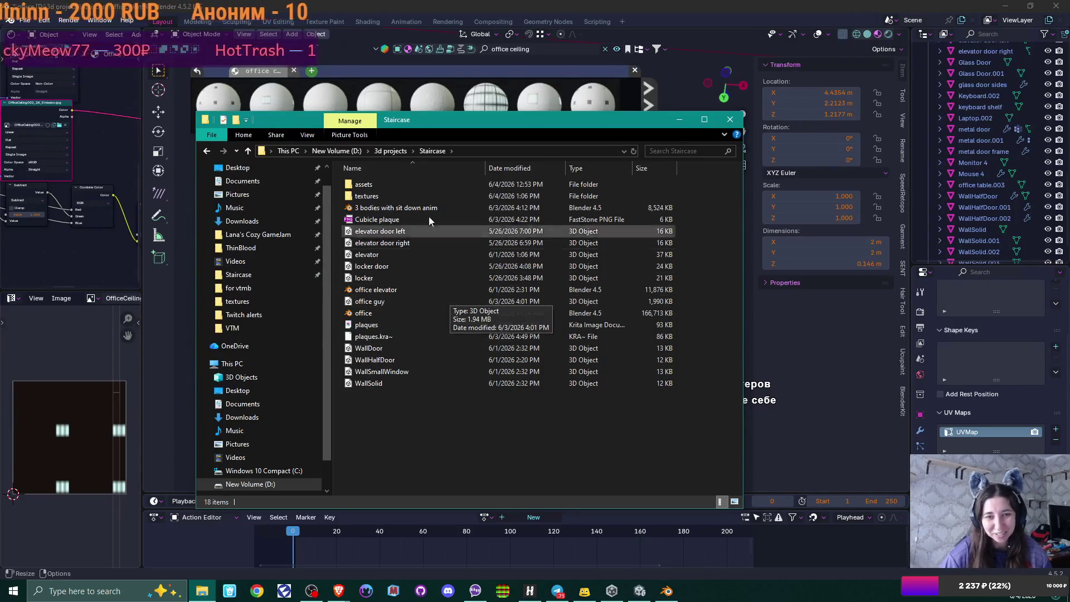
double_click(422, 200)
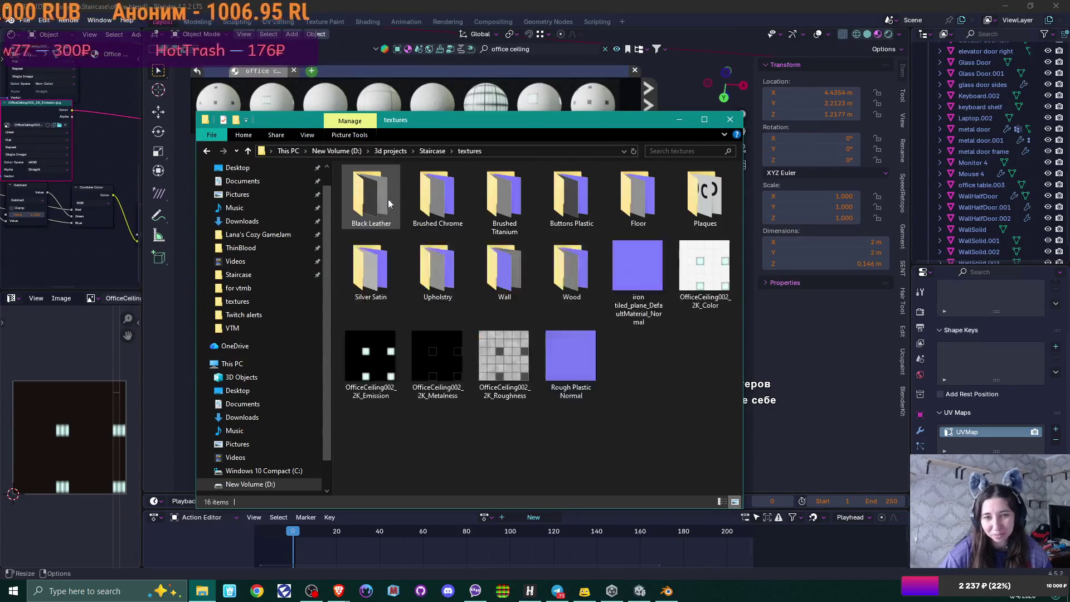
right_click(650, 360)
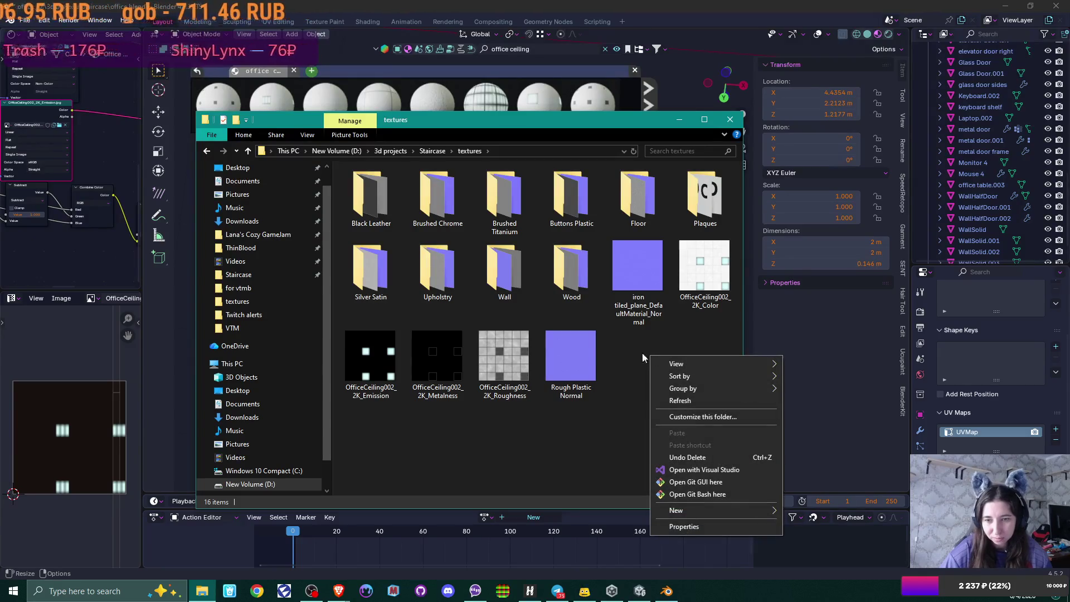
mouse_move(778, 510)
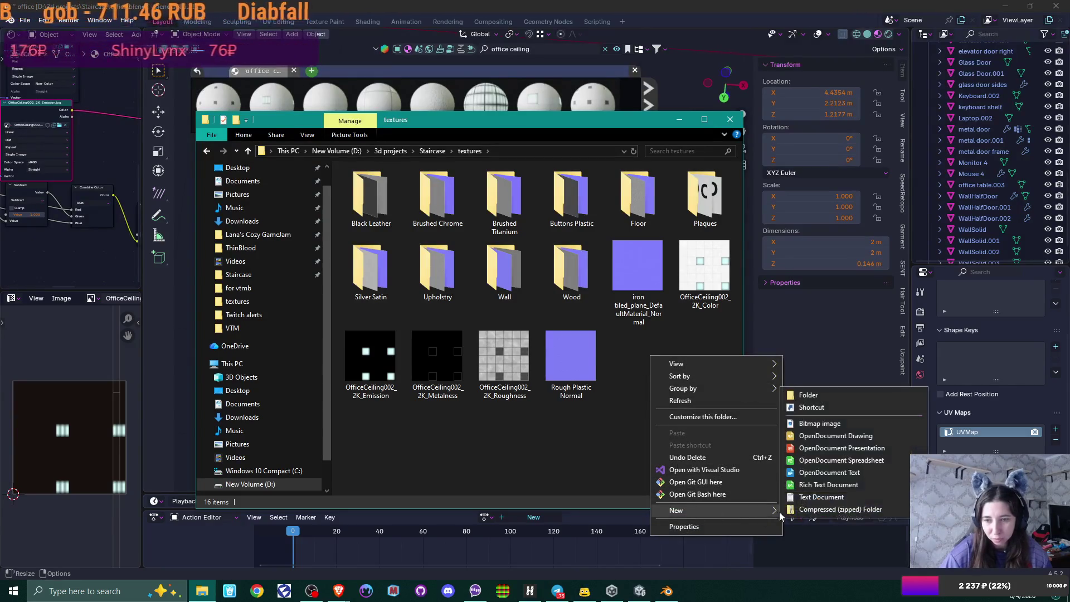
left_click(808, 395)
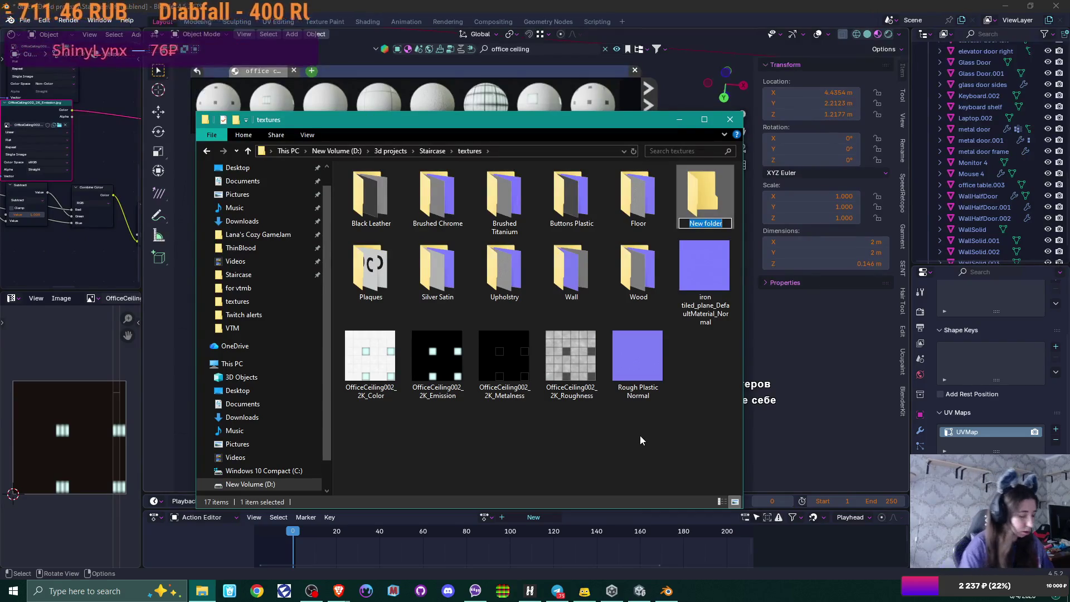
type("of")
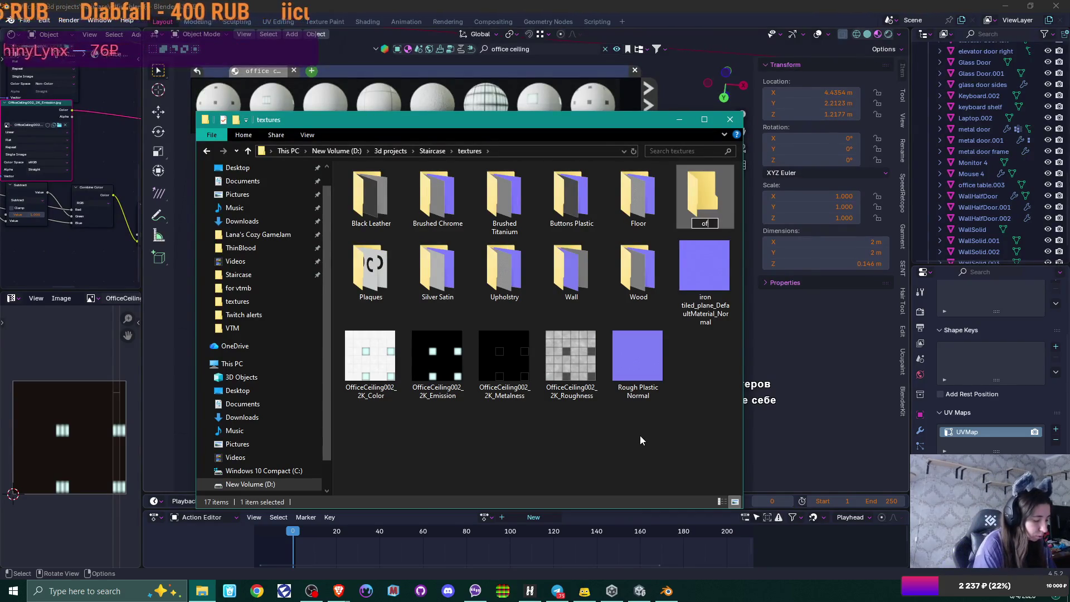
type("fice ceiling")
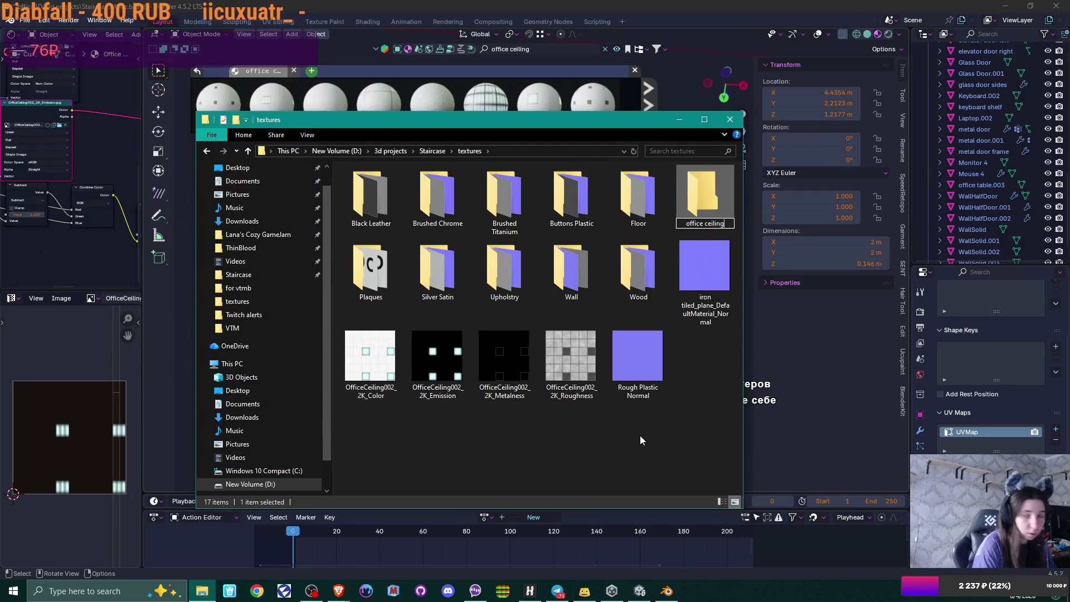
key("Return")
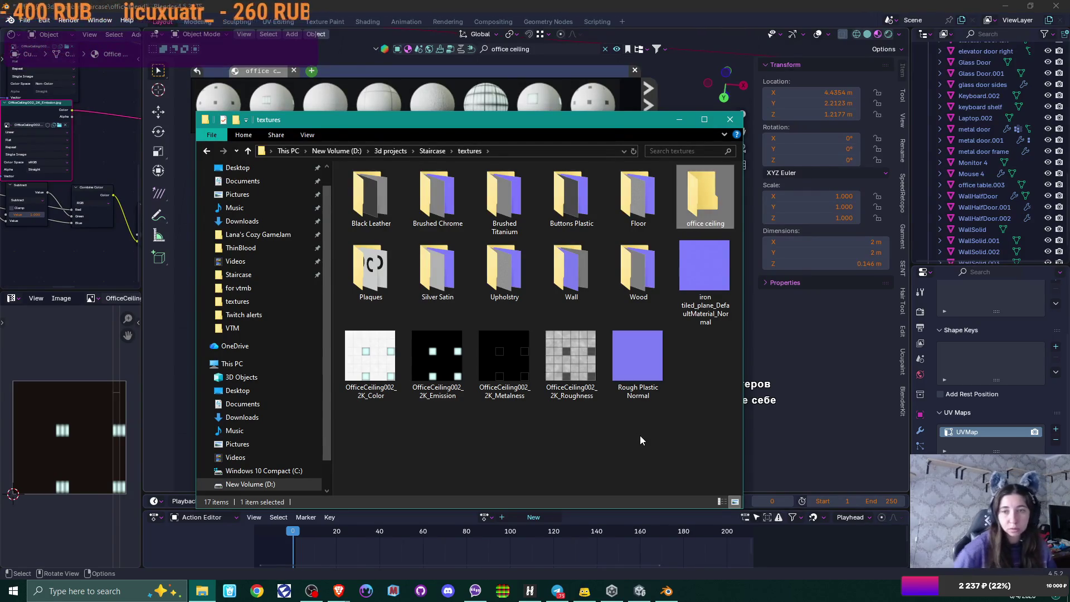
Step: Move the four OfficeCeiling002 texture files into the 'office ceiling' folder and open it
left_click(370, 354)
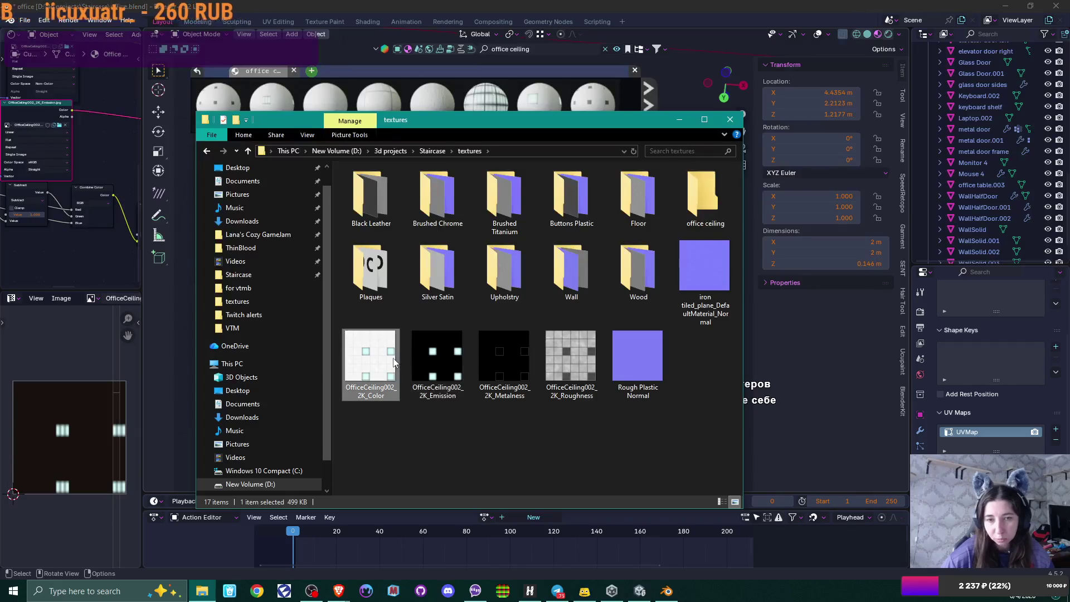
left_click(576, 340, "shift")
mouse_move(569, 350)
left_mouse_down()
mouse_move(651, 242)
mouse_move(710, 207)
left_mouse_up()
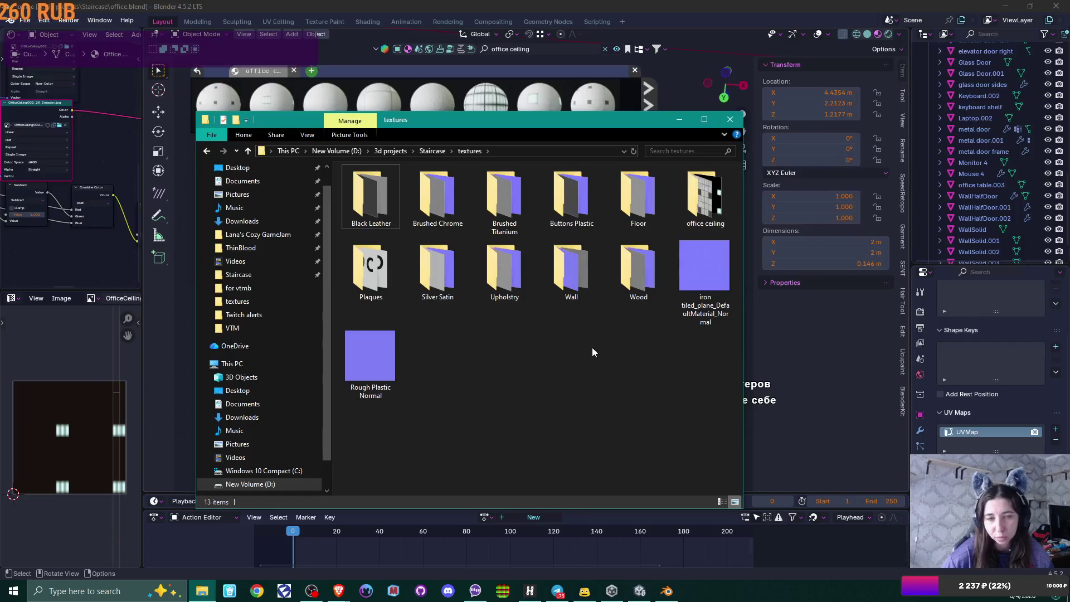
double_click(703, 195)
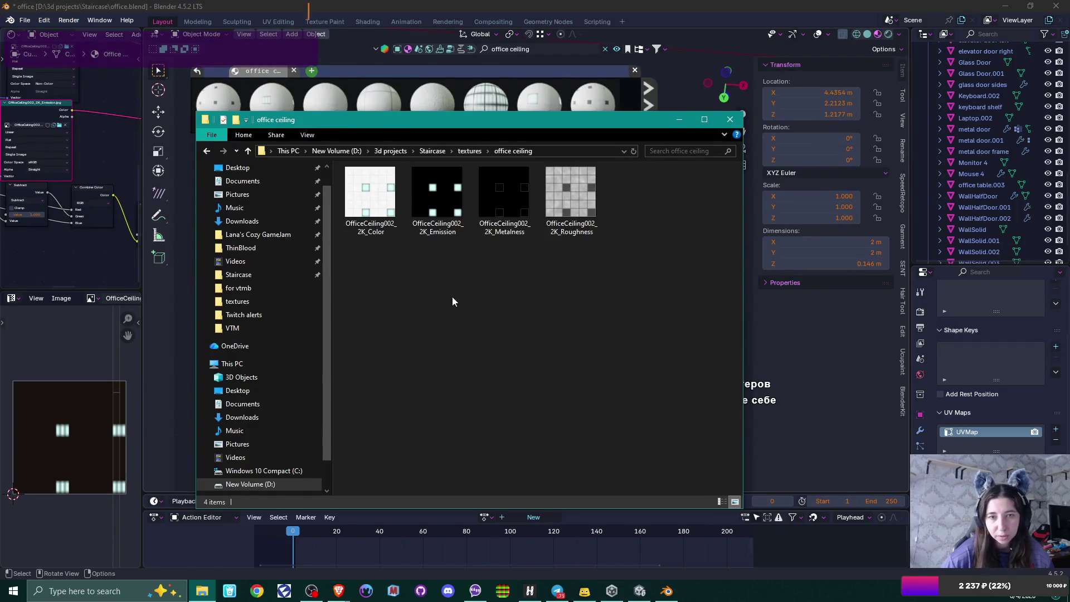
left_click(746, 5)
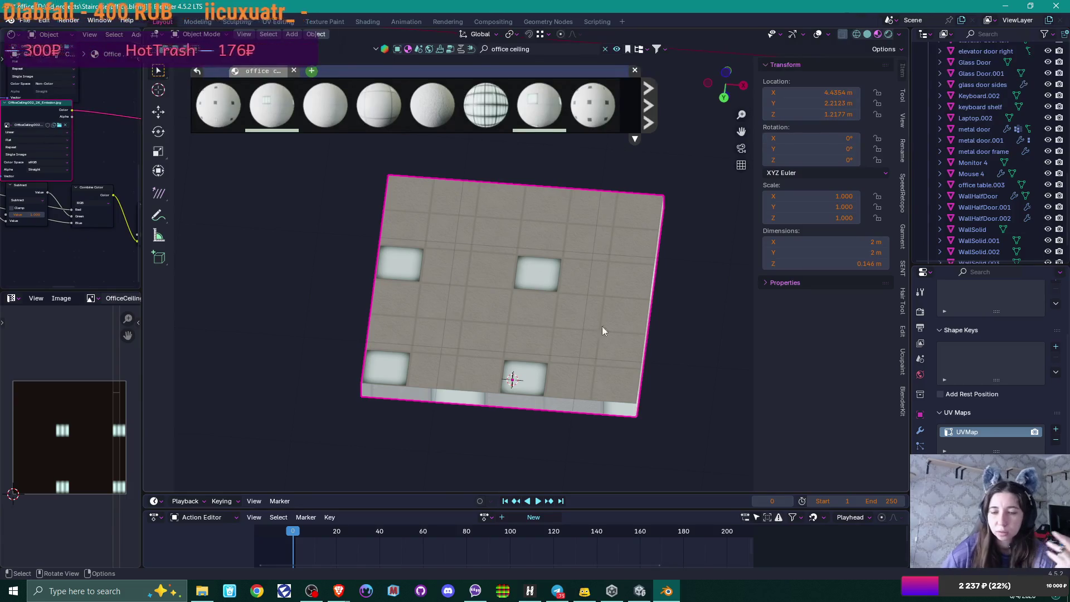
Step: Switch to the Unity editor showing the office scene with its cubicles
left_click(641, 591)
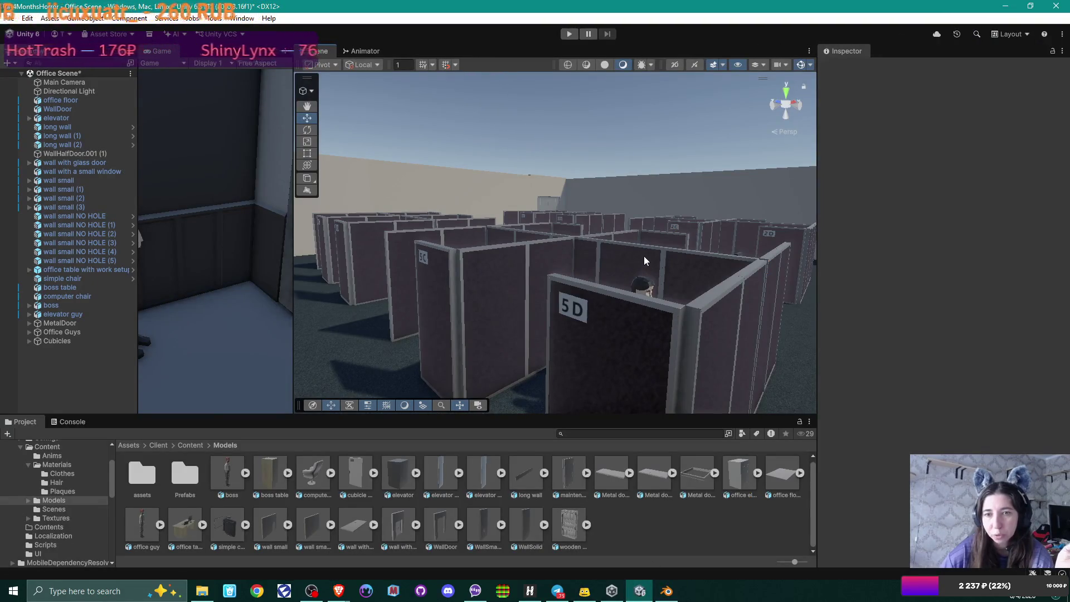
Step: Turn off the Directional Light's Light component and toggle its URP additional data off and on
left_click(78, 94)
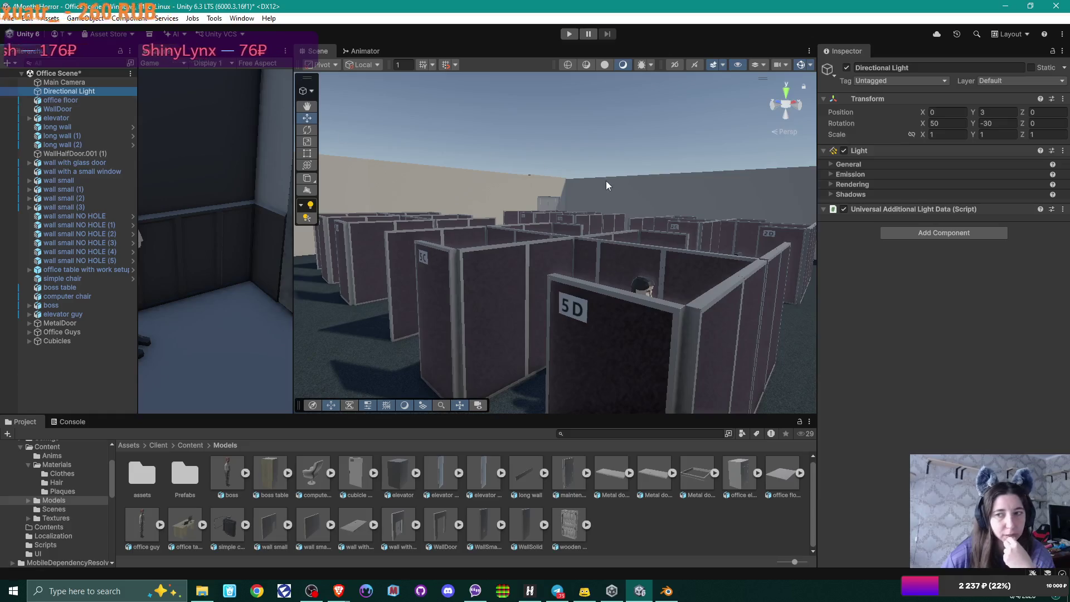
left_click(844, 151)
left_click(844, 150)
left_click(845, 151)
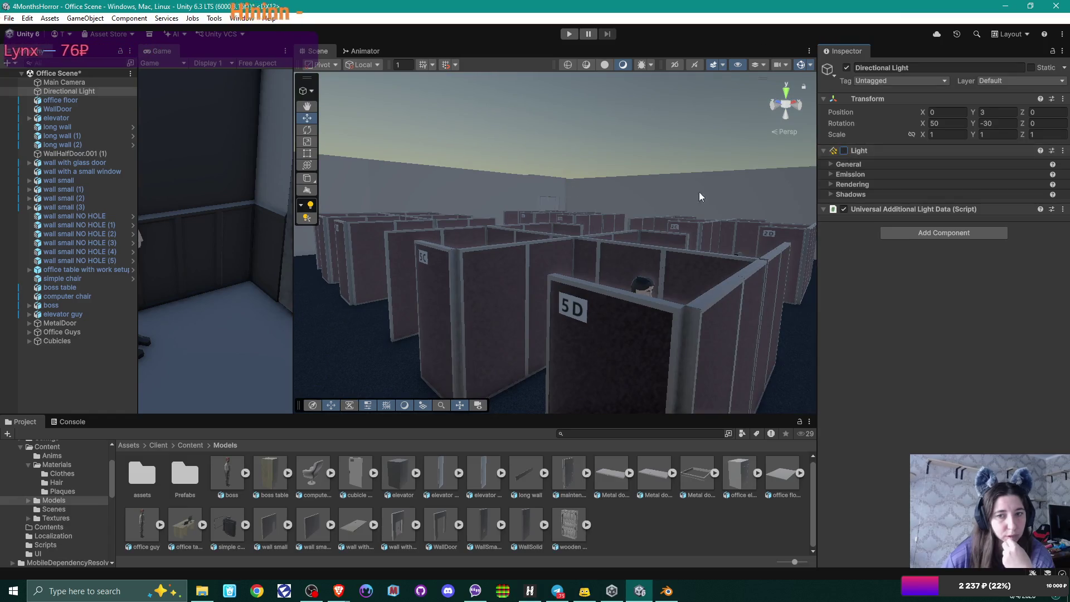
mouse_move(600, 182)
left_mouse_down()
mouse_move(659, 174)
mouse_move(502, 128)
left_mouse_up()
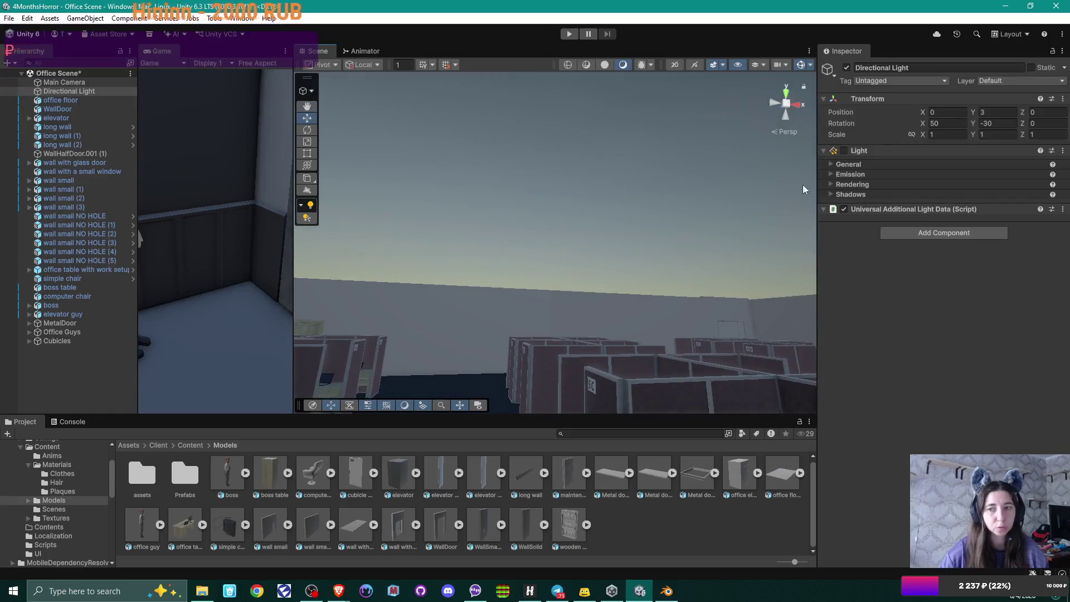
left_click(845, 209)
left_click(844, 209)
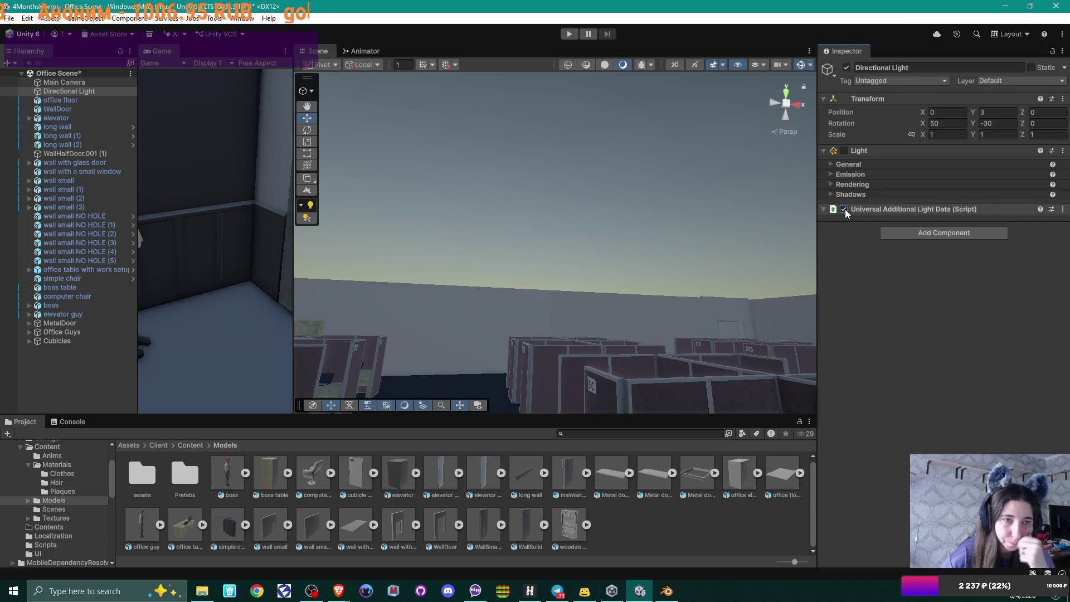
mouse_move(507, 176)
left_mouse_down()
mouse_move(554, 201)
mouse_move(437, 101)
mouse_move(533, 198)
mouse_move(544, 270)
mouse_move(455, 269)
mouse_move(481, 247)
mouse_move(644, 252)
mouse_move(595, 264)
mouse_move(502, 324)
mouse_move(488, 137)
mouse_move(535, 90)
mouse_move(479, 110)
mouse_move(591, 211)
mouse_move(647, 236)
mouse_move(480, 238)
mouse_move(566, 233)
left_mouse_up()
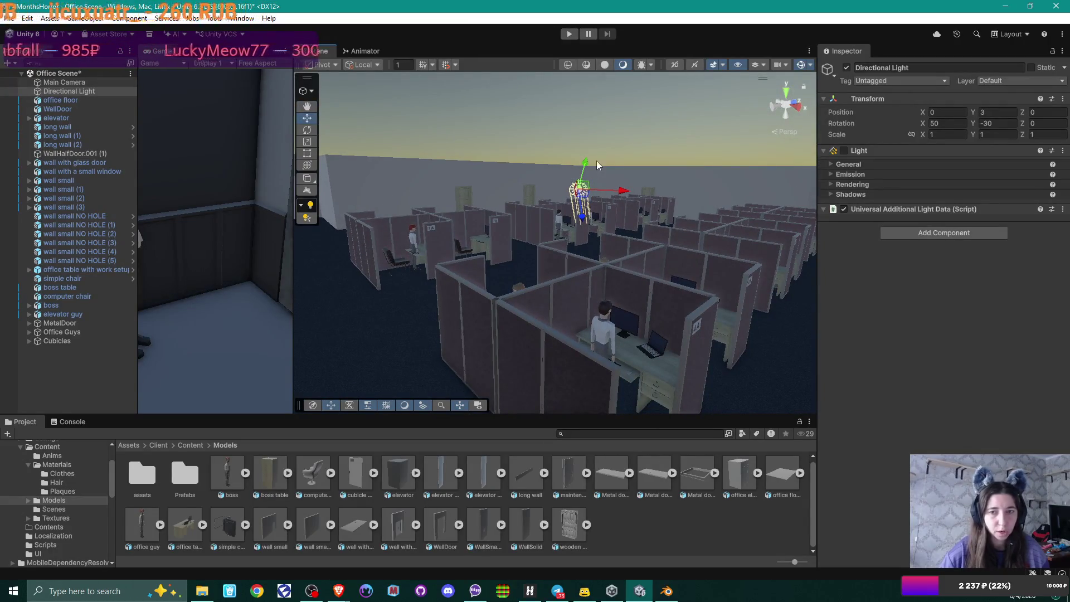
left_click(75, 360)
Step: Add a new plane to the scene and name it 'ceiling'
right_click(77, 363)
mouse_move(148, 492)
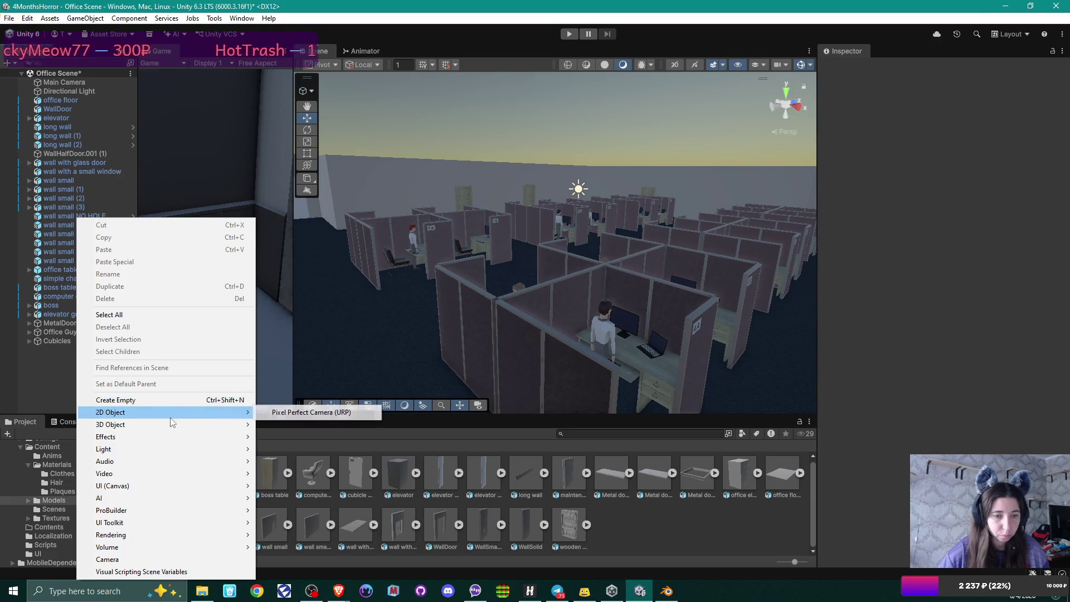
mouse_move(172, 424)
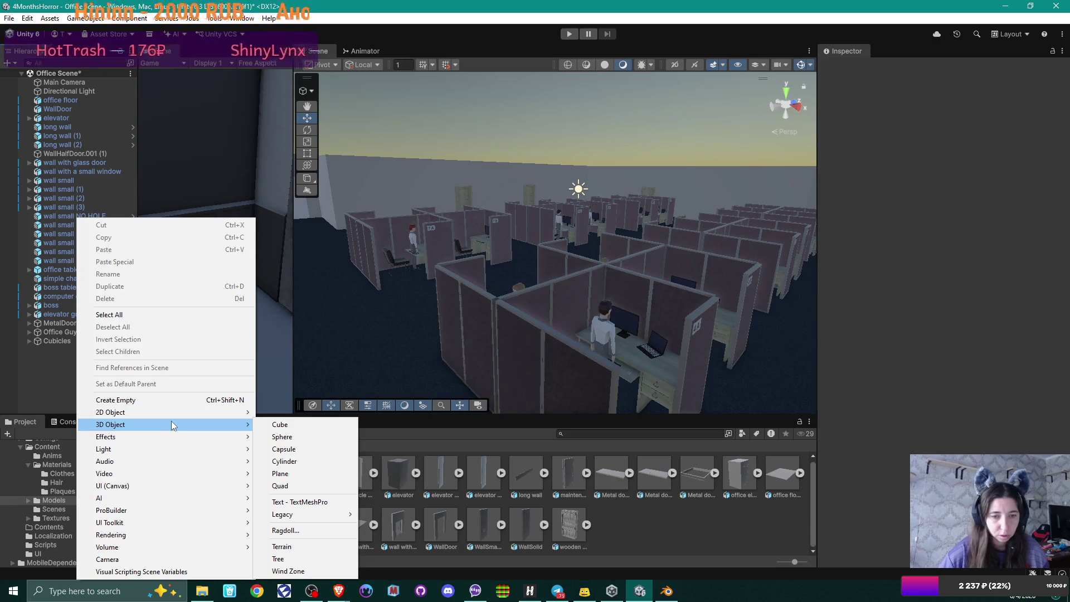
left_click(310, 478)
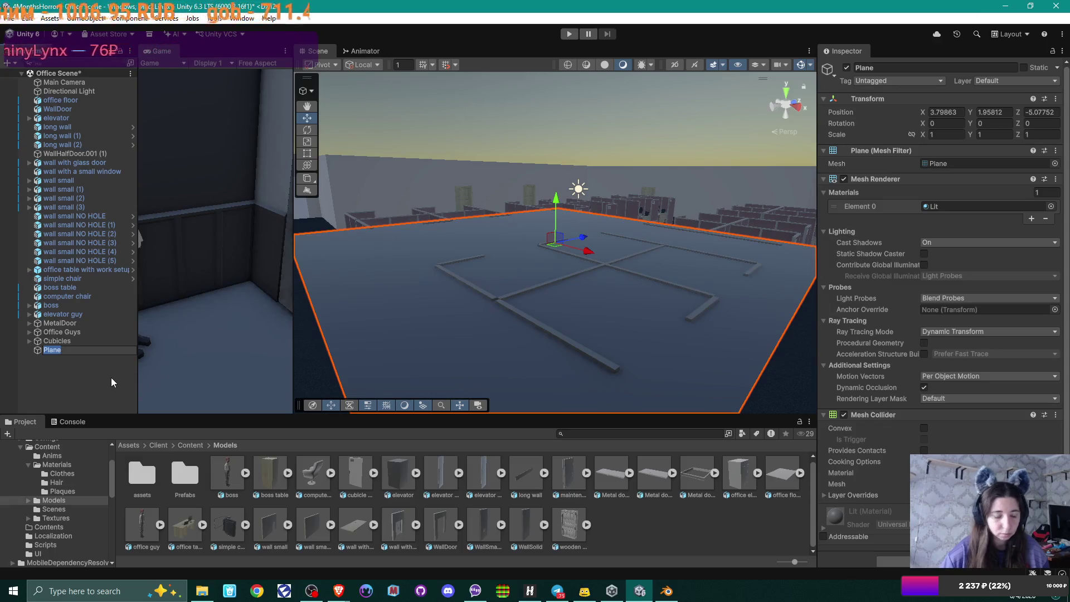
type("ceiling")
key("Return")
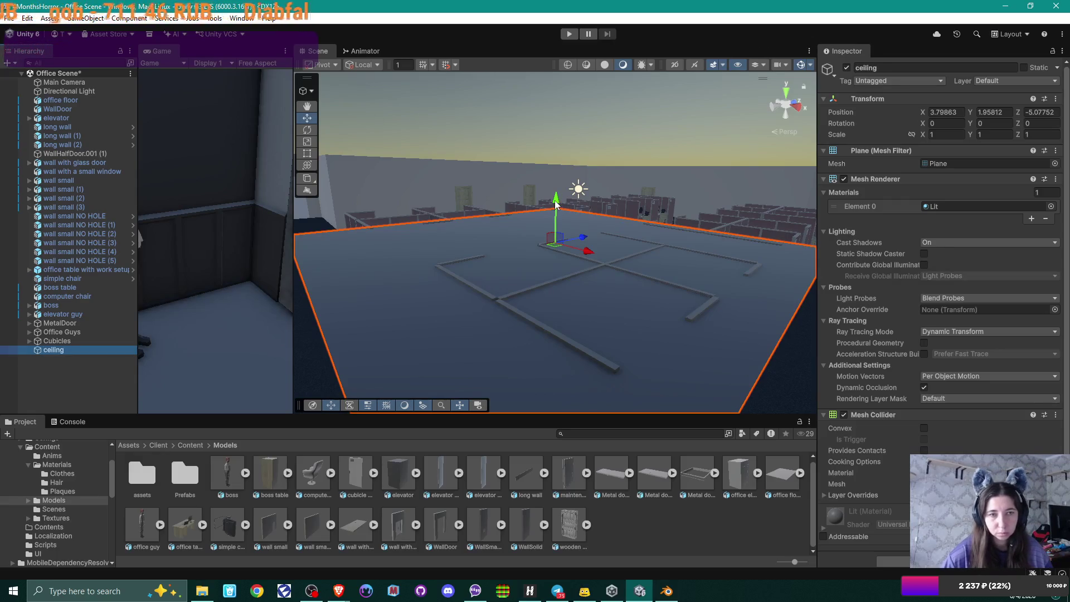
Step: Raise the ceiling plane to 3.91, rotate it 180°, and scale X and Z to 3
left_click_drag(559, 206, 545, 124)
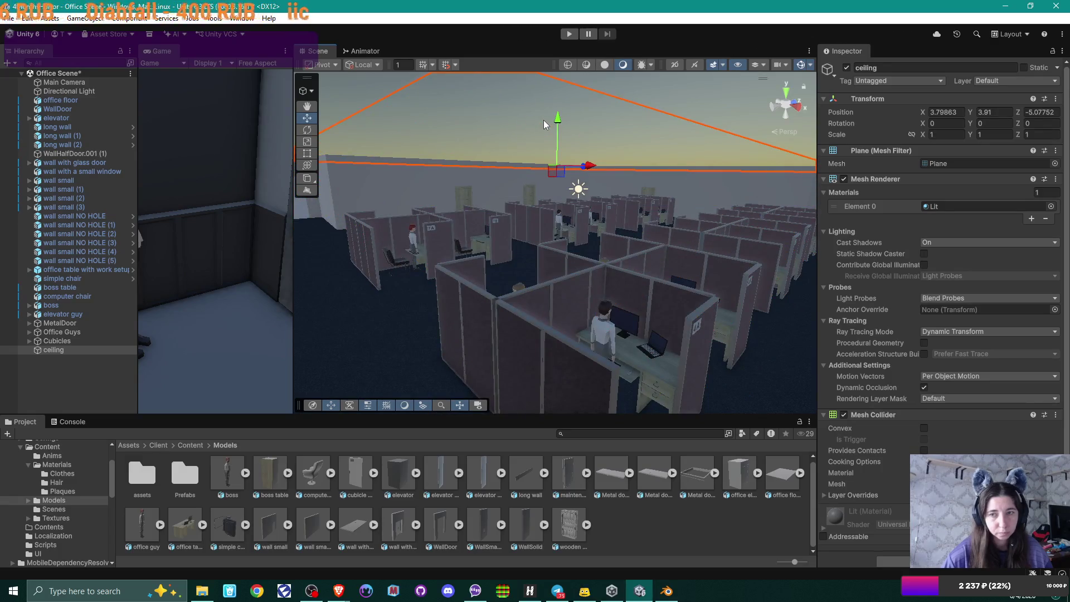
mouse_move(585, 179)
left_mouse_down()
mouse_move(594, 165)
mouse_move(582, 167)
left_mouse_up()
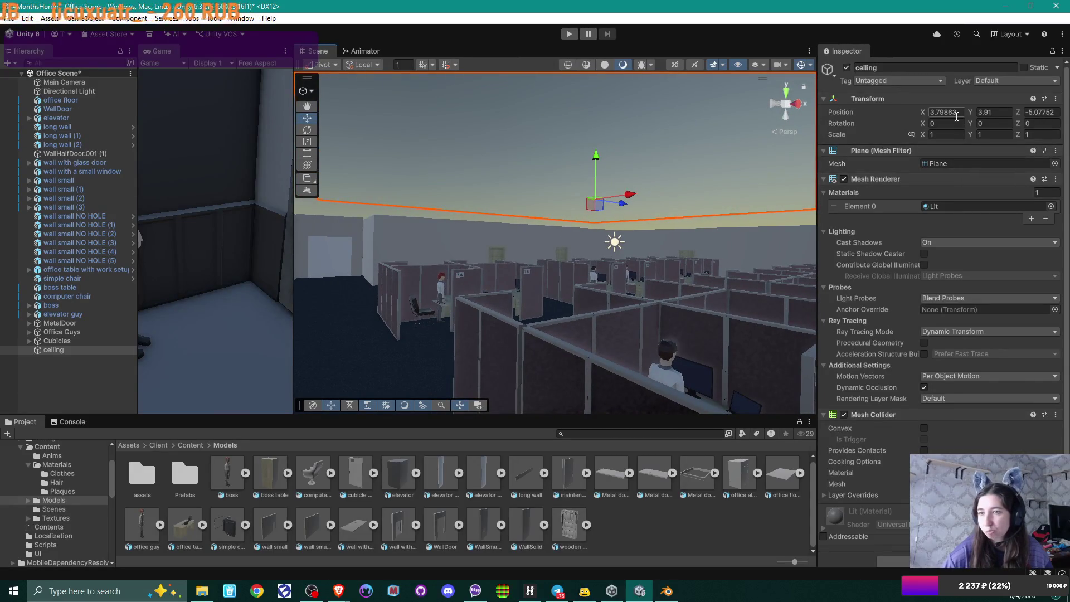
type("180")
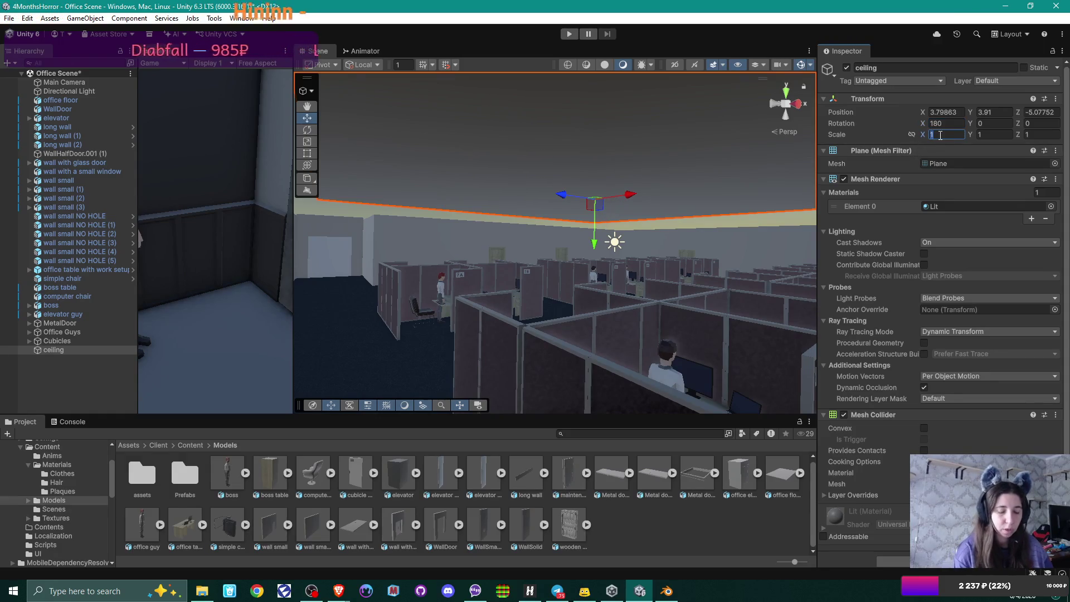
type("3")
key("Tab")
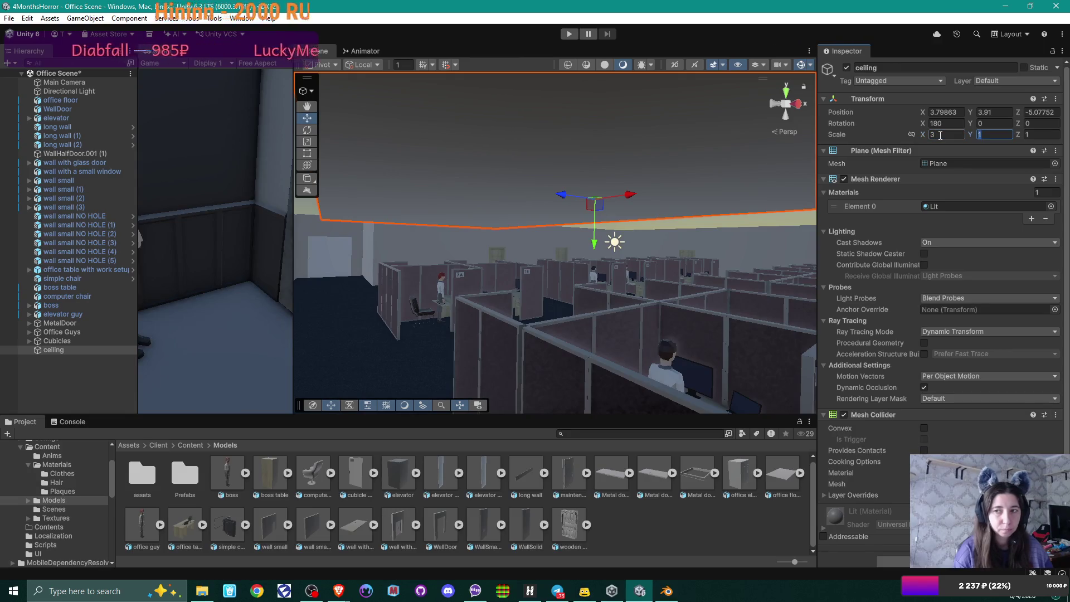
key("Tab")
type("3")
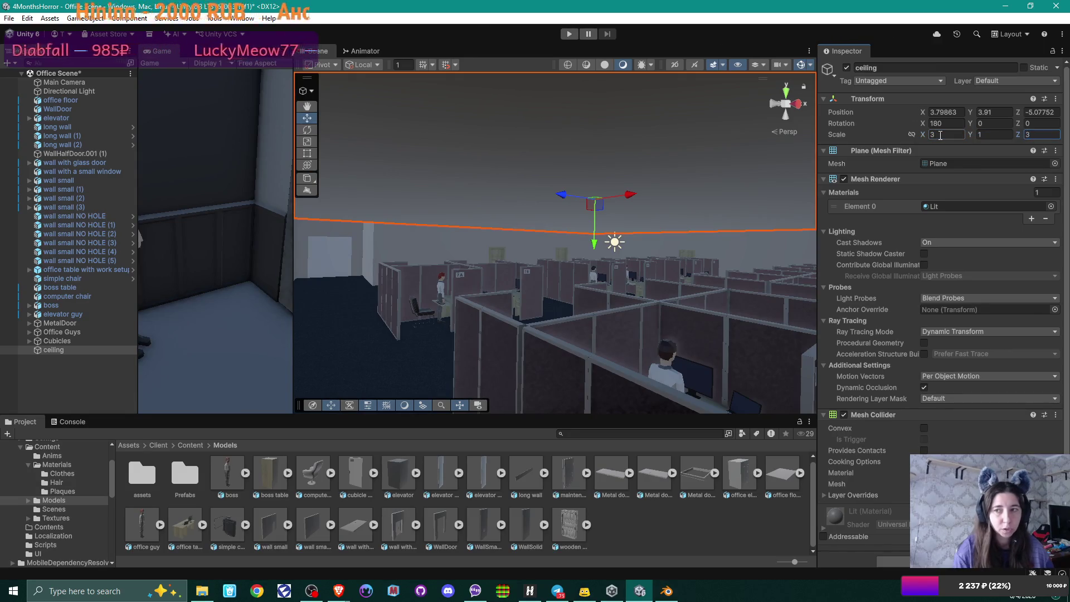
Step: Set the ceiling's X and Z position to 0 and its X scale to 5
mouse_move(586, 255)
left_mouse_down()
mouse_move(650, 296)
mouse_move(629, 318)
mouse_move(680, 327)
mouse_move(461, 342)
mouse_move(618, 284)
mouse_move(497, 351)
mouse_move(564, 260)
mouse_move(602, 238)
mouse_move(549, 286)
mouse_move(585, 267)
mouse_move(619, 278)
mouse_move(599, 281)
left_mouse_up()
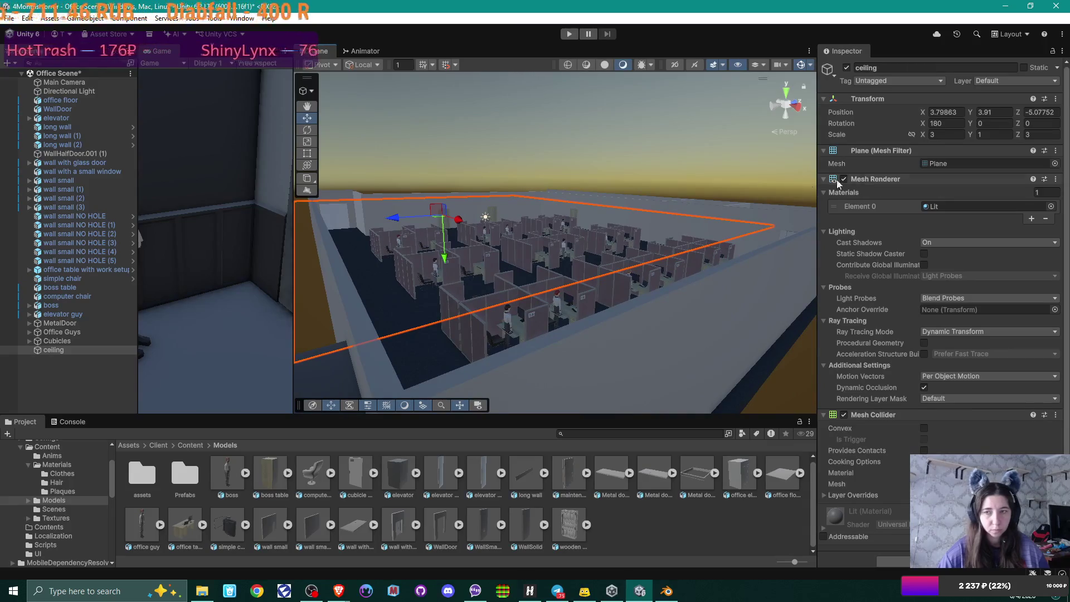
left_click(957, 111)
type("0")
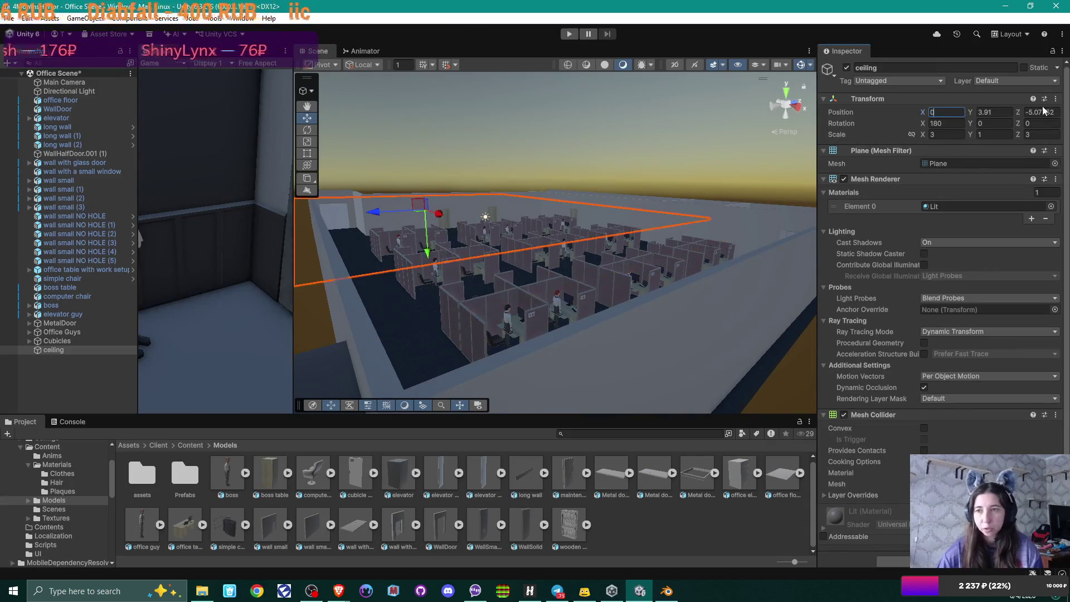
left_click(1047, 109)
type("0")
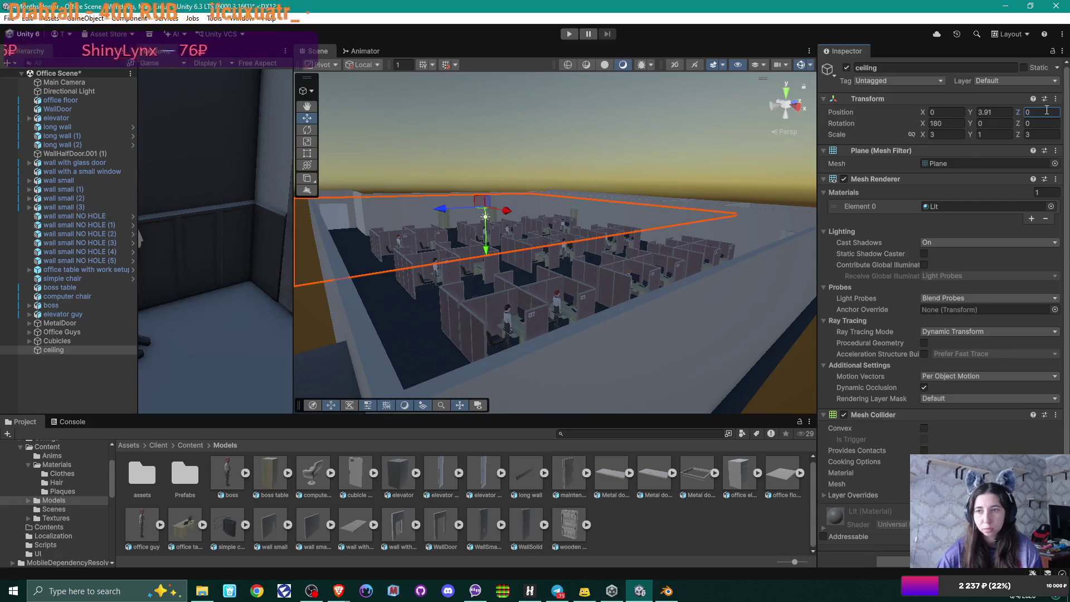
mouse_move(641, 207)
left_mouse_down()
mouse_move(604, 291)
mouse_move(617, 323)
mouse_move(633, 258)
mouse_move(627, 282)
mouse_move(618, 256)
left_mouse_up()
left_click(948, 135)
type("5")
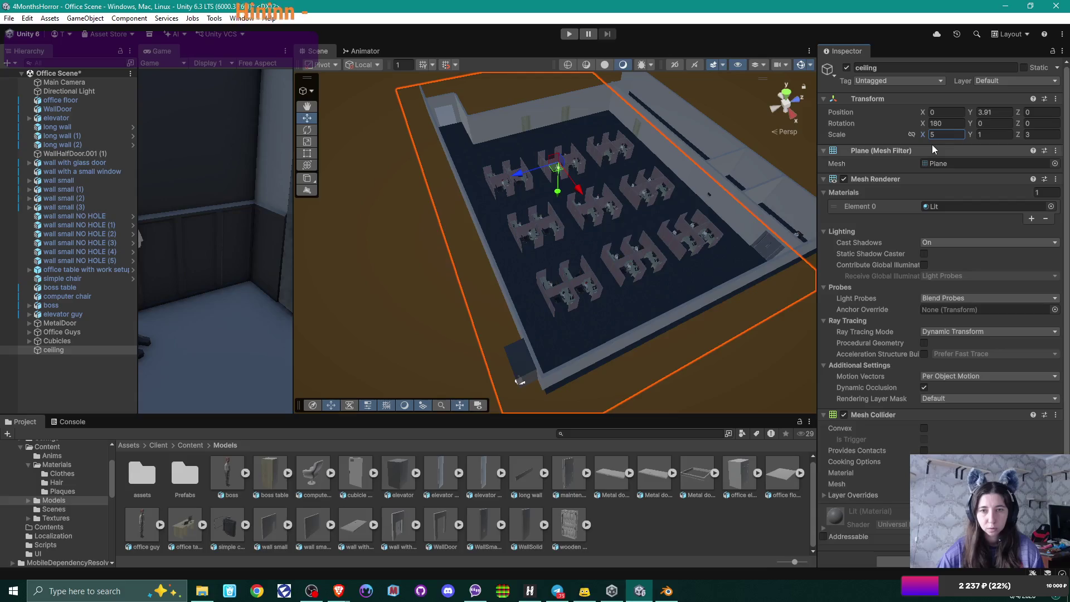
Step: Vertex-snap the ceiling plane onto the room's corner and set its Z scale to 4
left_click_drag(658, 189, 682, 174)
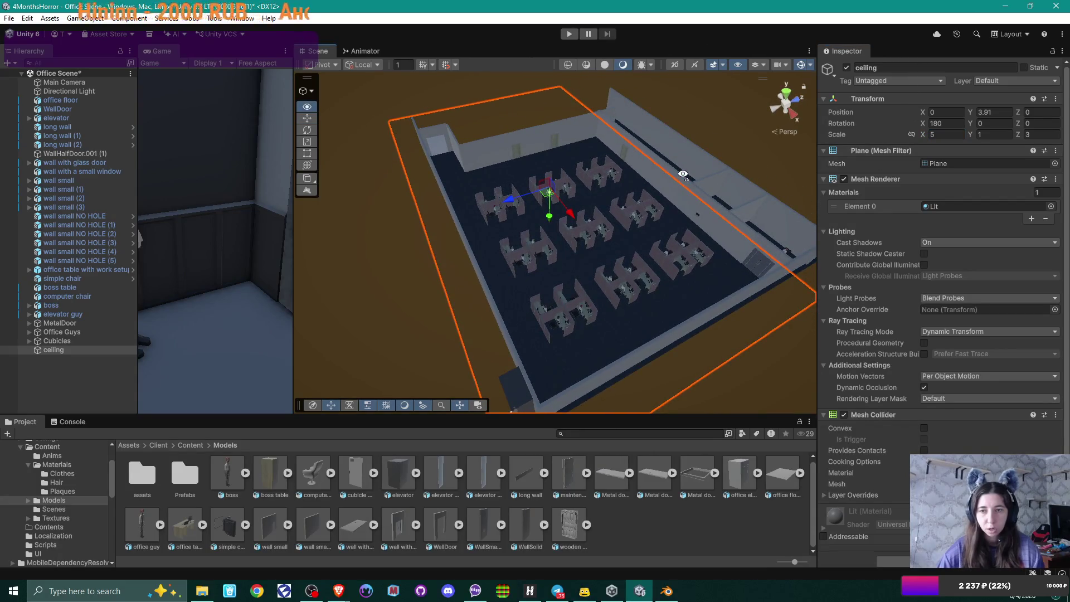
left_click_drag(682, 174, 689, 218)
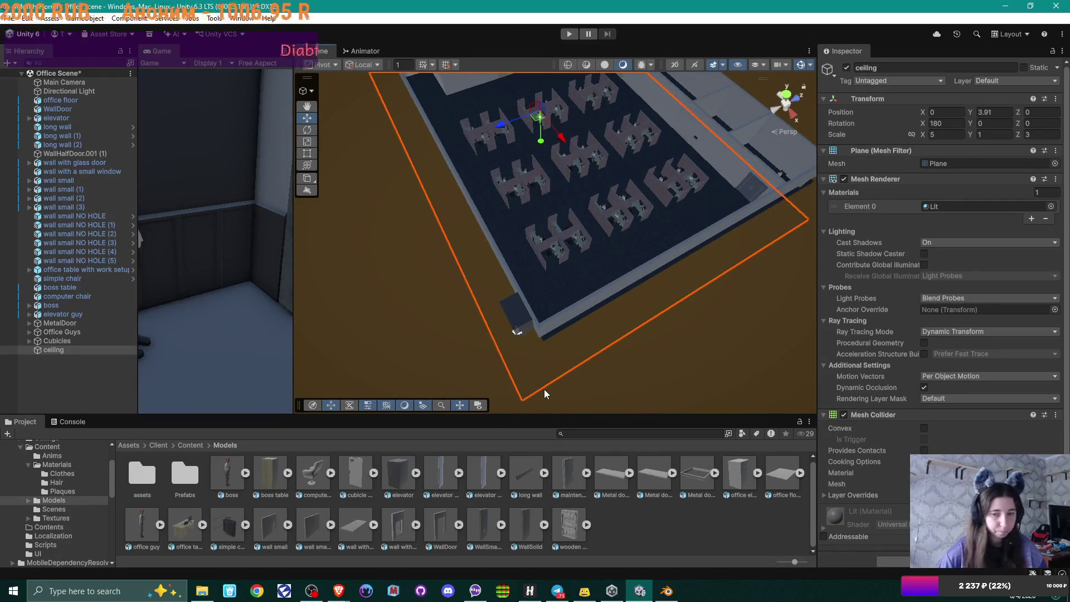
key("v")
left_click_drag(523, 401, 537, 329)
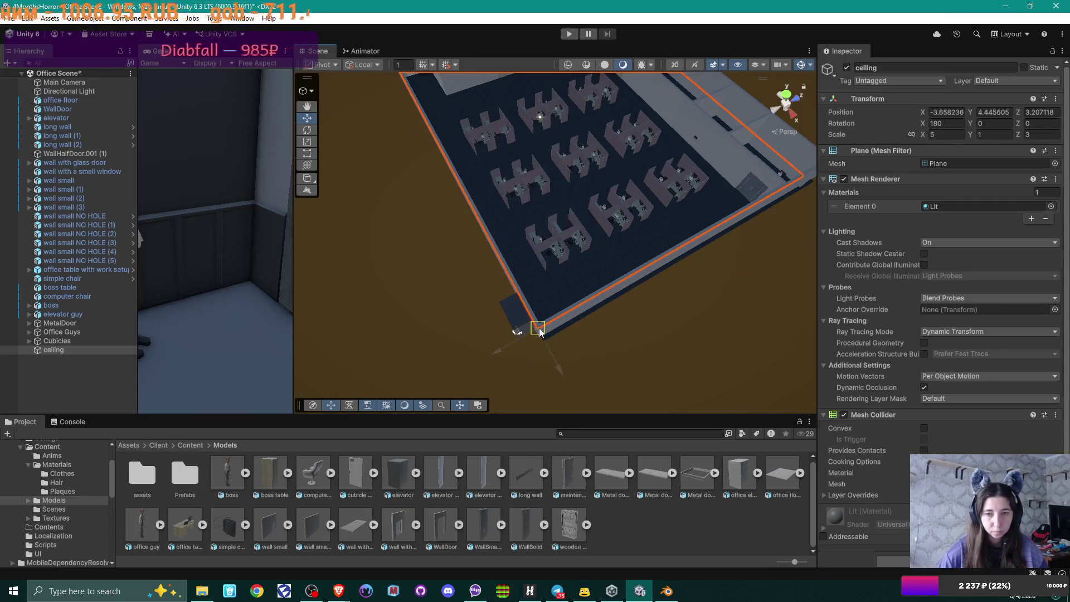
mouse_move(621, 322)
left_mouse_down()
mouse_move(640, 265)
mouse_move(554, 279)
mouse_move(542, 269)
mouse_move(532, 285)
left_mouse_up()
type("4")
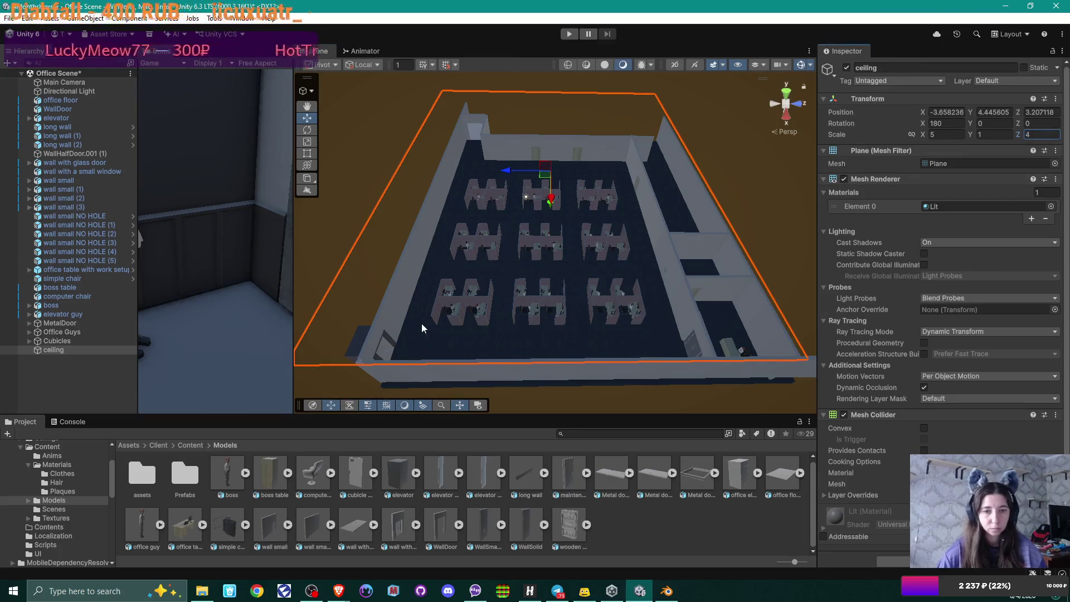
mouse_move(514, 311)
left_mouse_down()
mouse_move(439, 317)
mouse_move(388, 282)
mouse_move(429, 303)
mouse_move(601, 248)
mouse_move(654, 256)
mouse_move(547, 279)
mouse_move(619, 240)
mouse_move(554, 263)
mouse_move(670, 269)
mouse_move(570, 273)
mouse_move(509, 210)
mouse_move(516, 264)
left_mouse_up()
key("v")
scroll(546, 282, "up", 5)
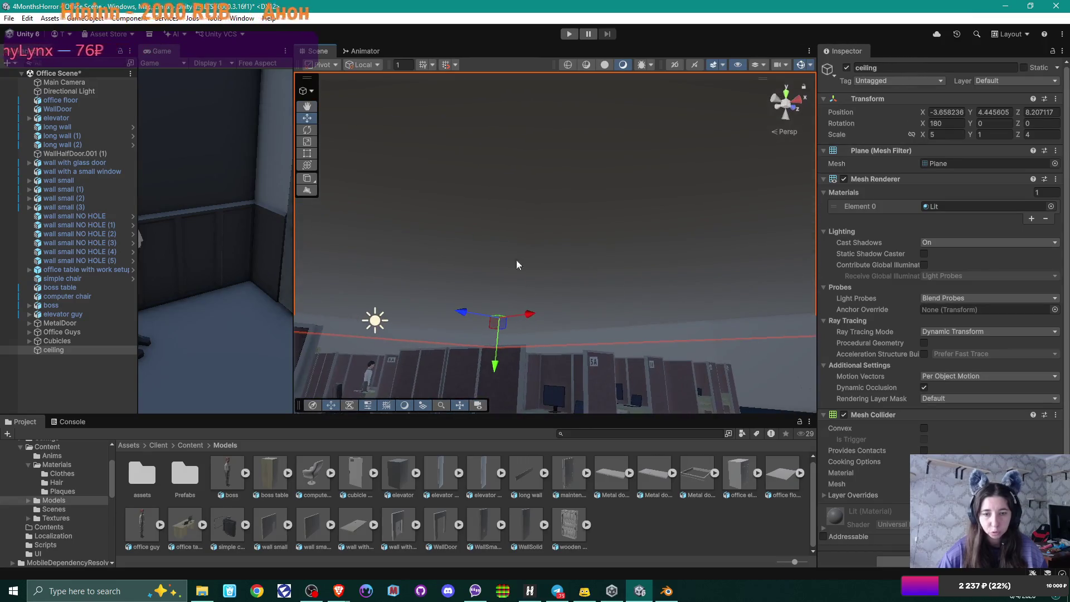
Step: Create a new folder named 'ceiling' inside the project's Textures folder
left_click(190, 446)
double_click(185, 478)
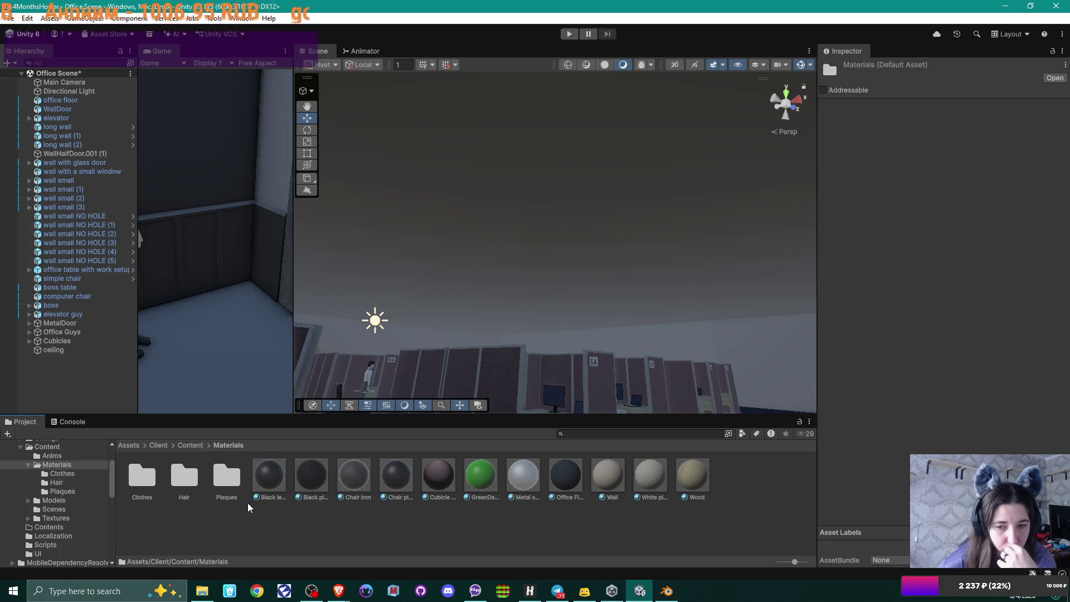
left_click(189, 445)
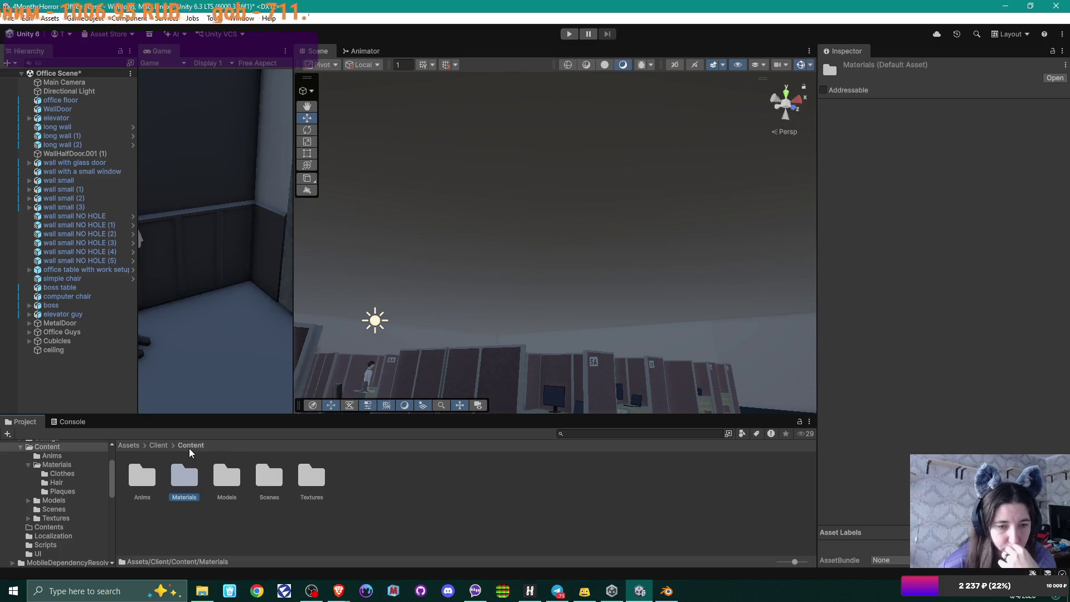
double_click(311, 475)
right_click(423, 519)
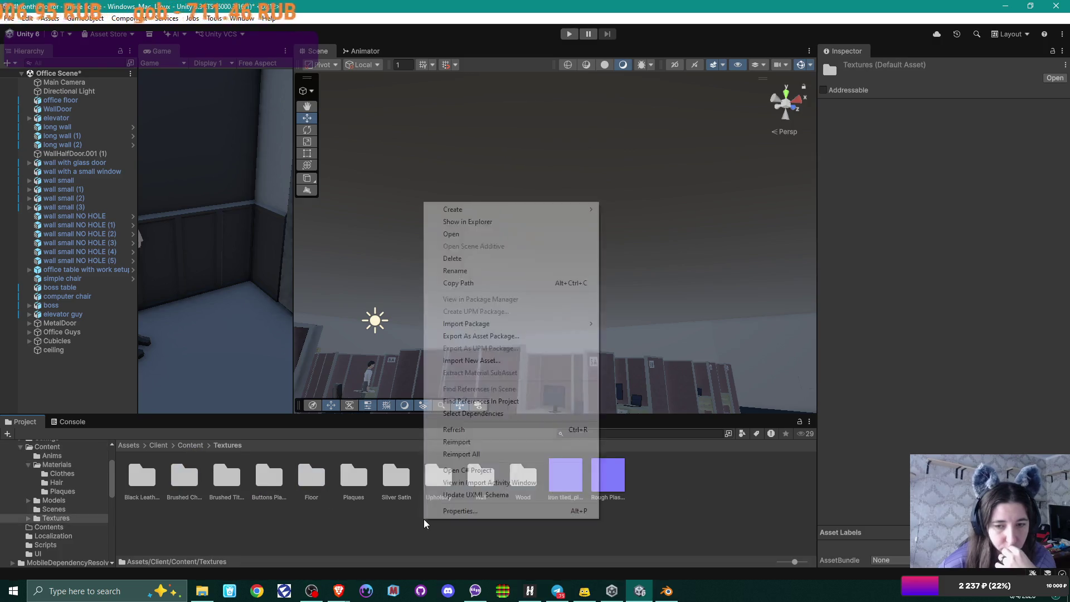
mouse_move(539, 211)
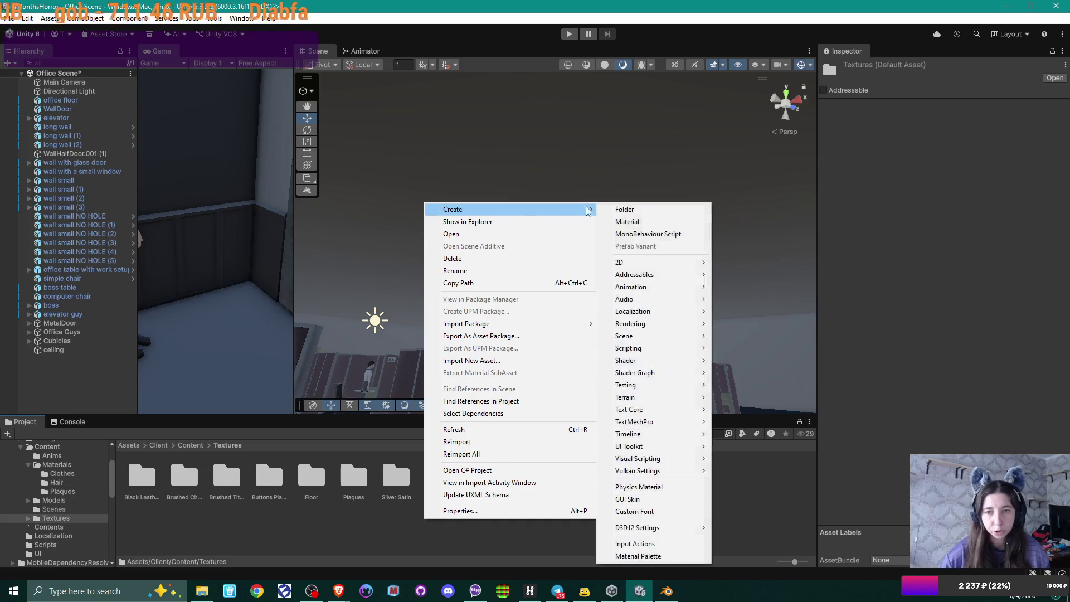
left_click(619, 210)
type("сущ")
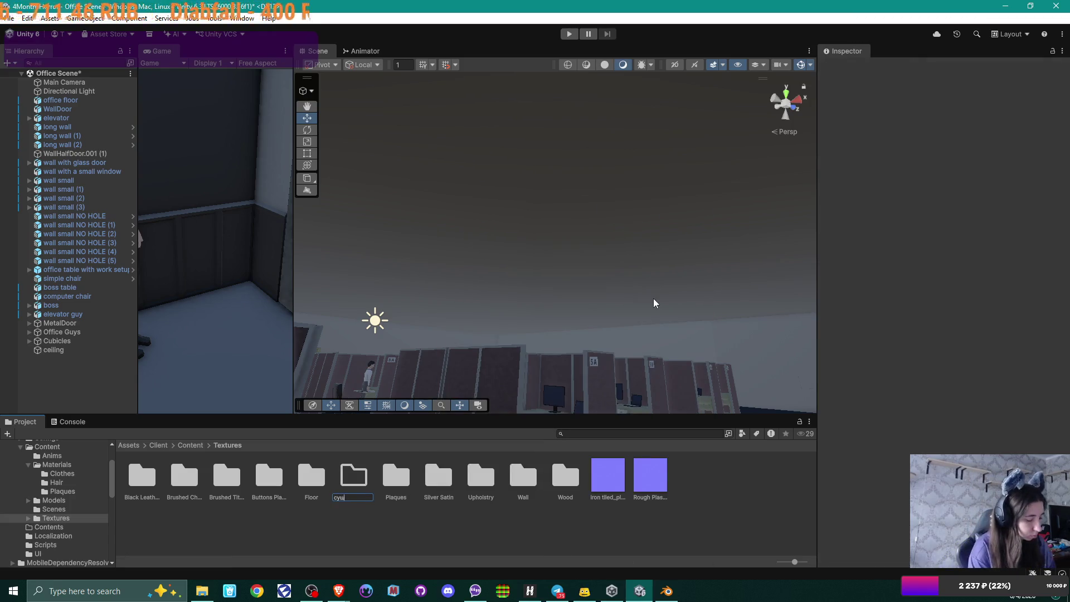
type("шттпceiling")
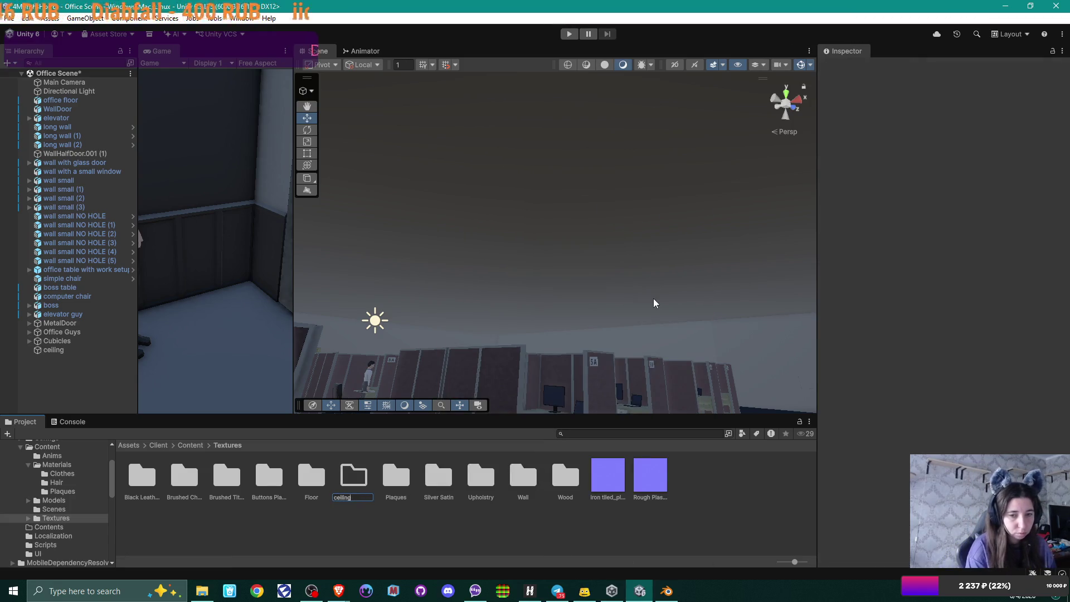
key("Return")
key("Return")
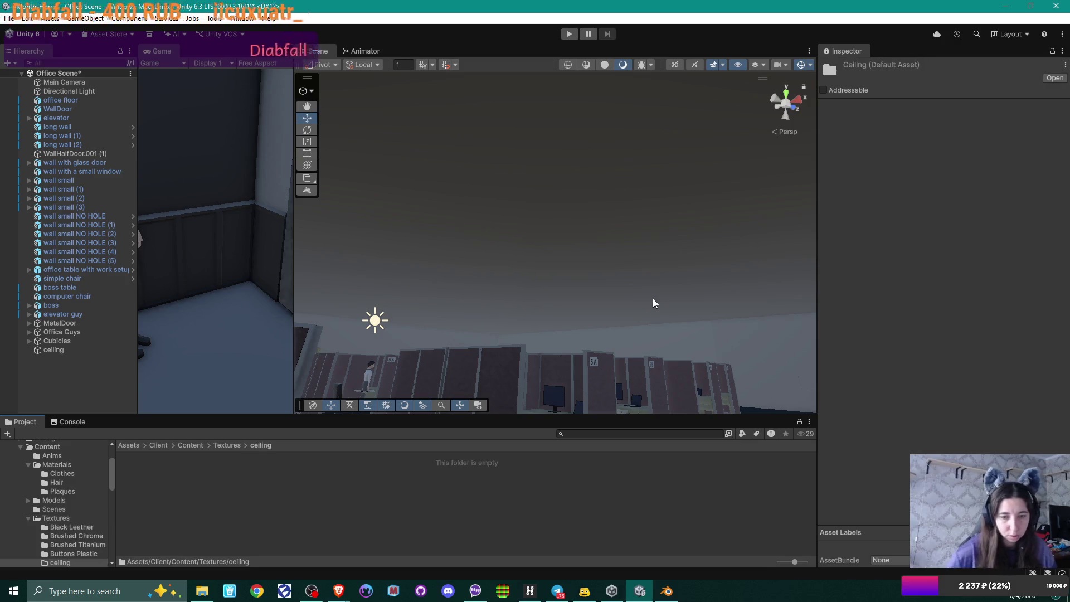
Step: Import the four OfficeCeiling texture files from File Explorer into the ceiling folder
left_click(201, 590)
mouse_move(619, 266)
left_mouse_down()
mouse_move(345, 179)
mouse_move(370, 185)
left_mouse_up()
left_click_drag(164, 493, 165, 492)
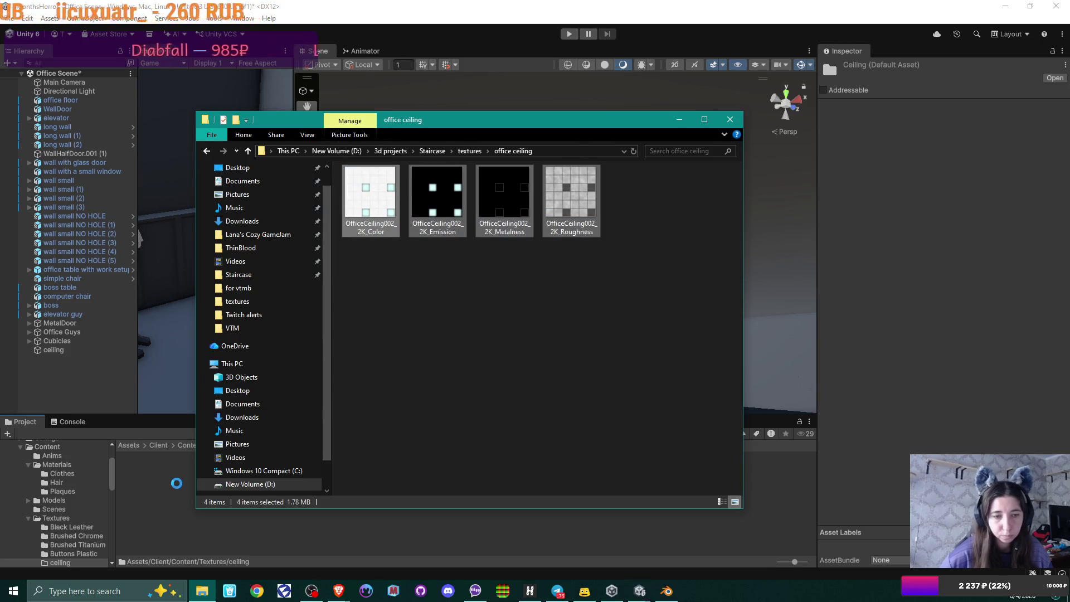
left_click(193, 527)
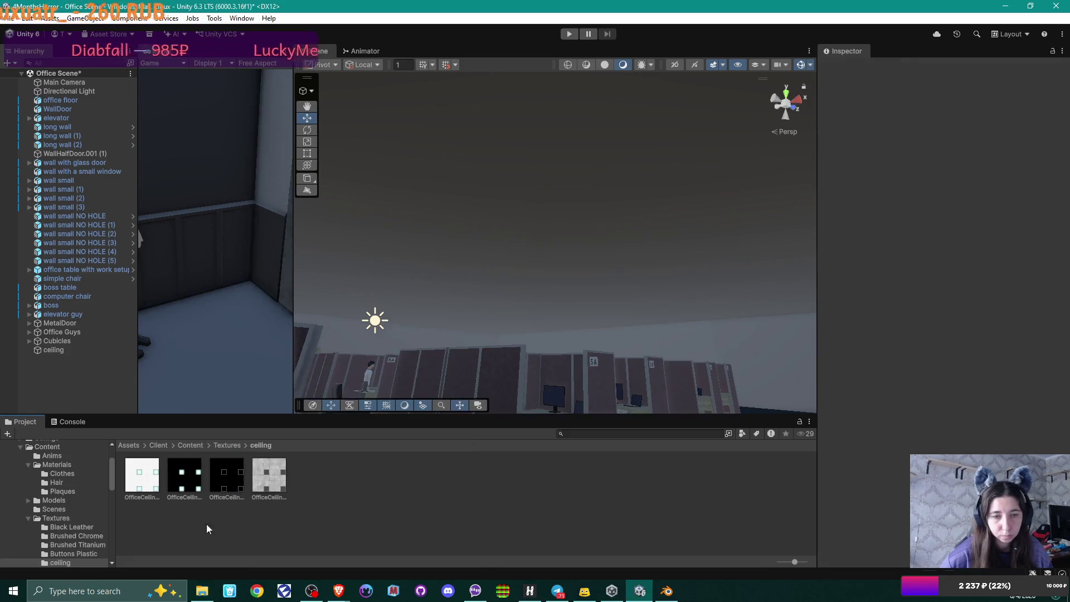
left_click(233, 446)
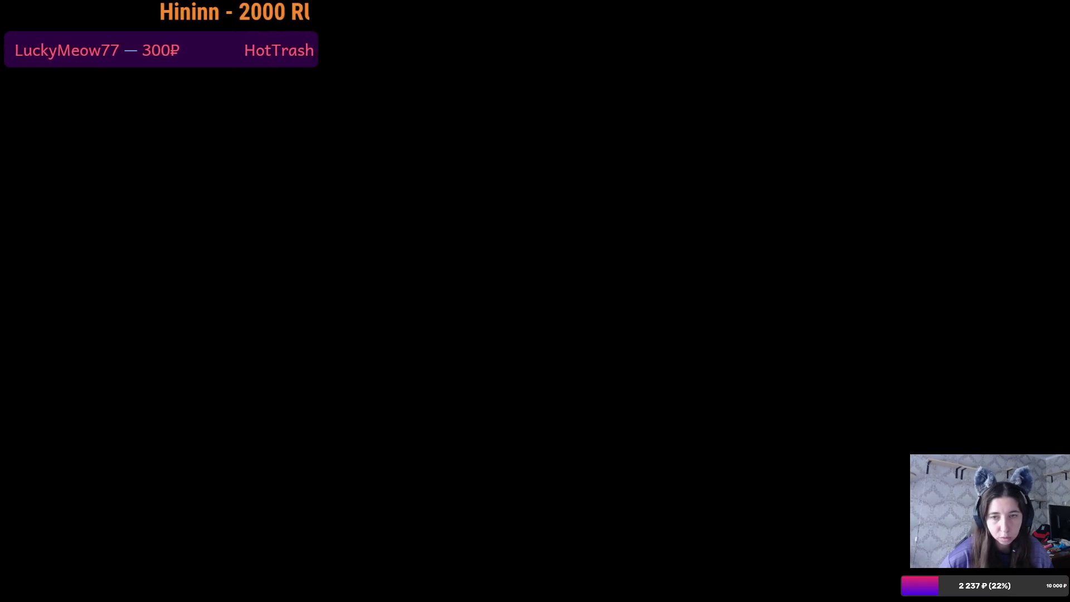
left_click(199, 592)
left_click(199, 592)
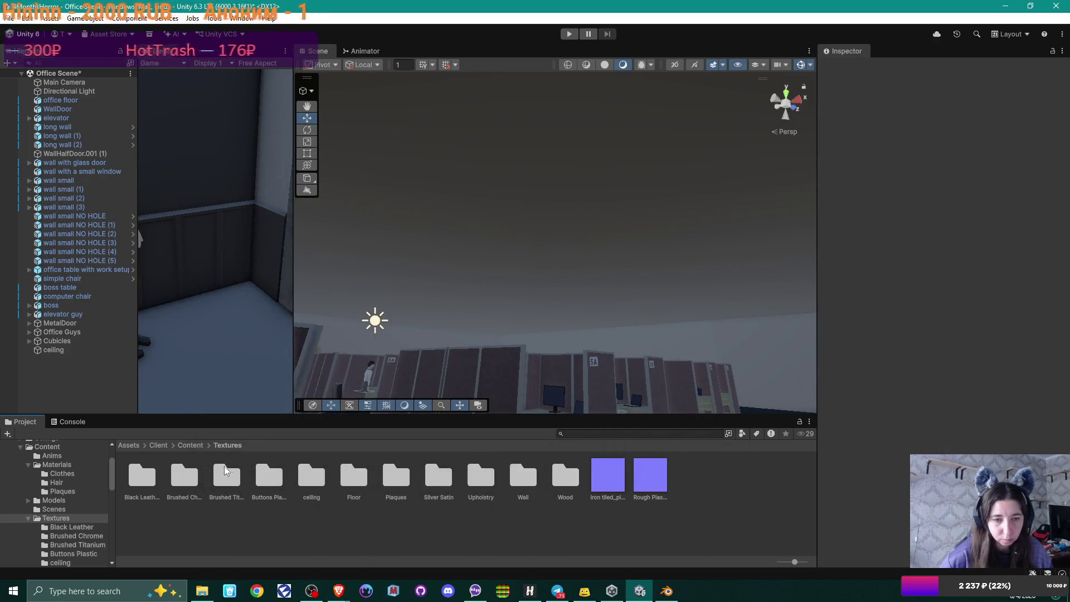
Step: Create a new material named 'ceiling' in the Materials folder
left_click(191, 445)
left_click(197, 482)
double_click(196, 482)
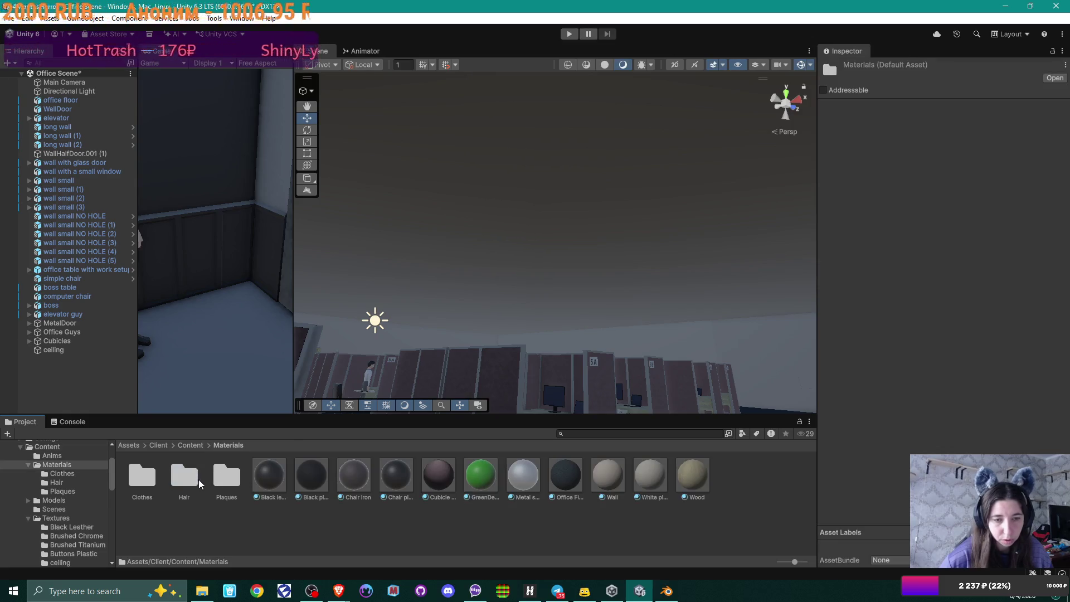
right_click(421, 547)
mouse_move(574, 238)
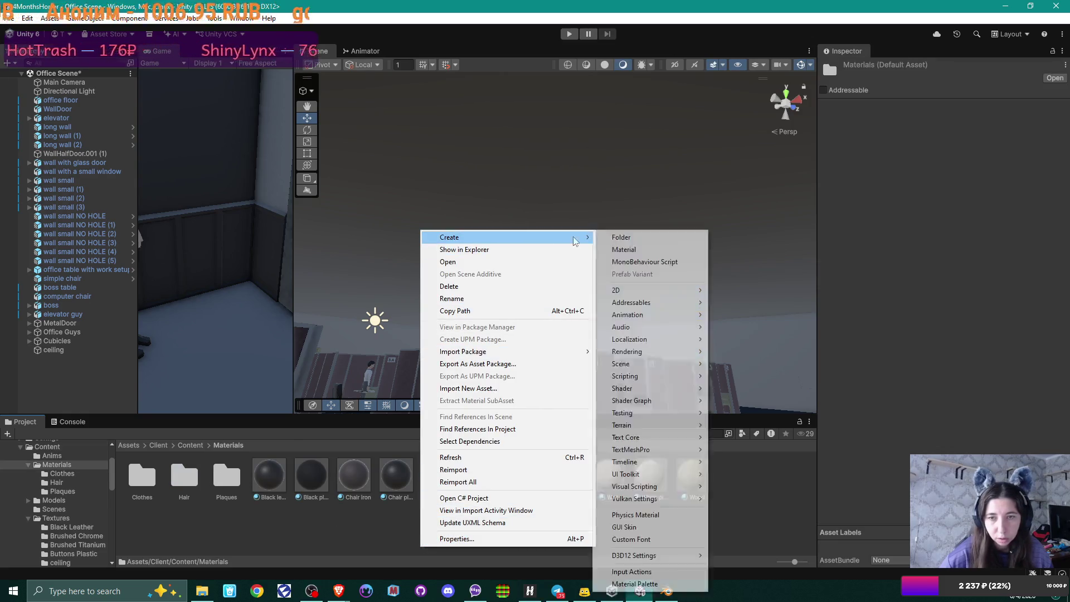
left_click(652, 247)
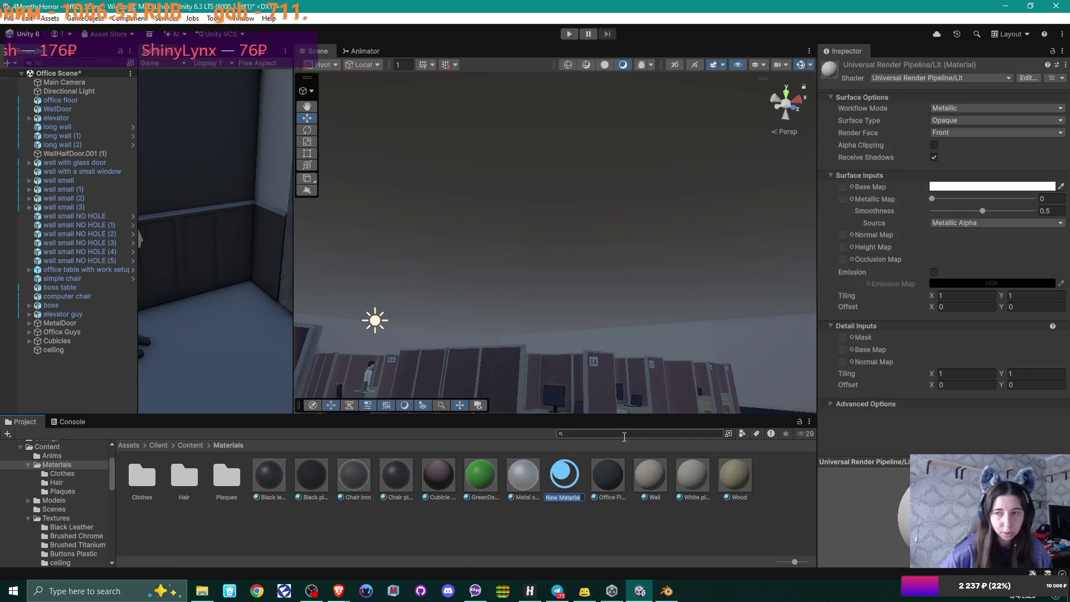
type("ceiling")
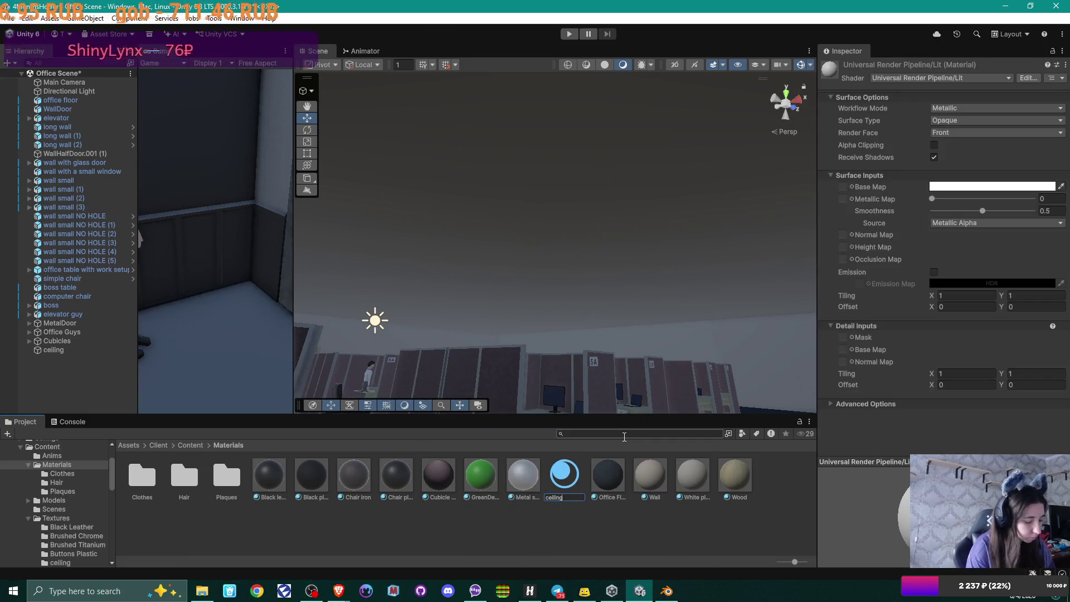
key("Return")
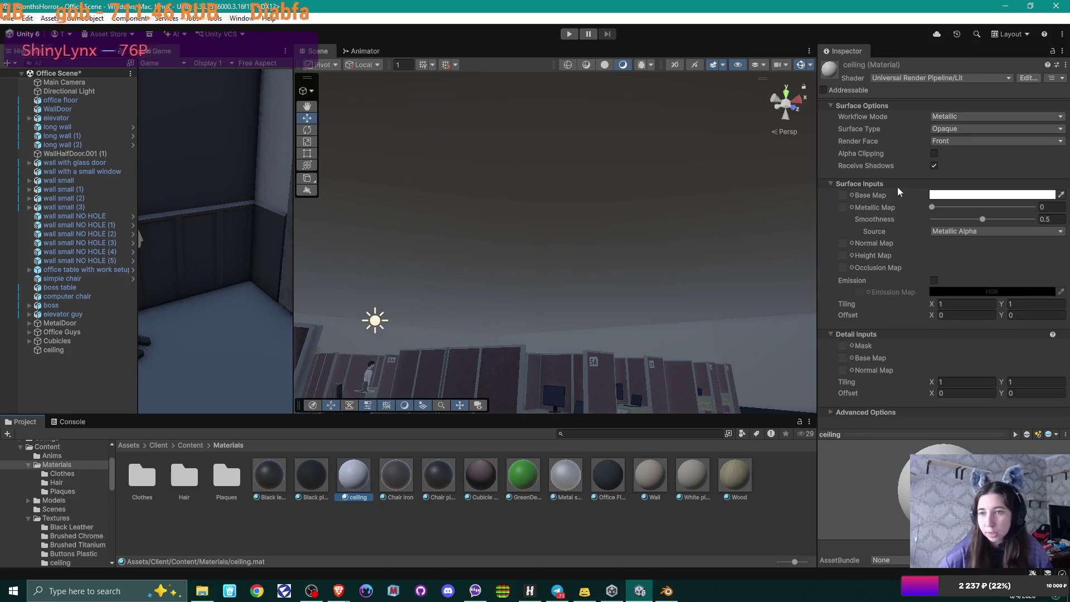
Step: Assign the OfficeCeiling colour texture as Base Map and the Metalness texture as Metallic Map
left_click(852, 195)
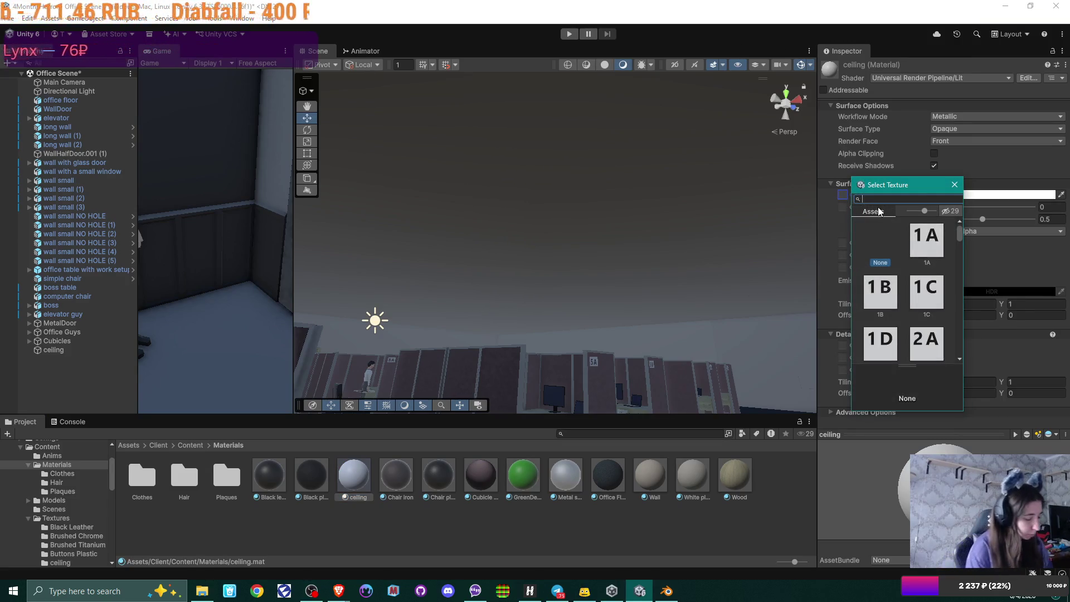
type("offic")
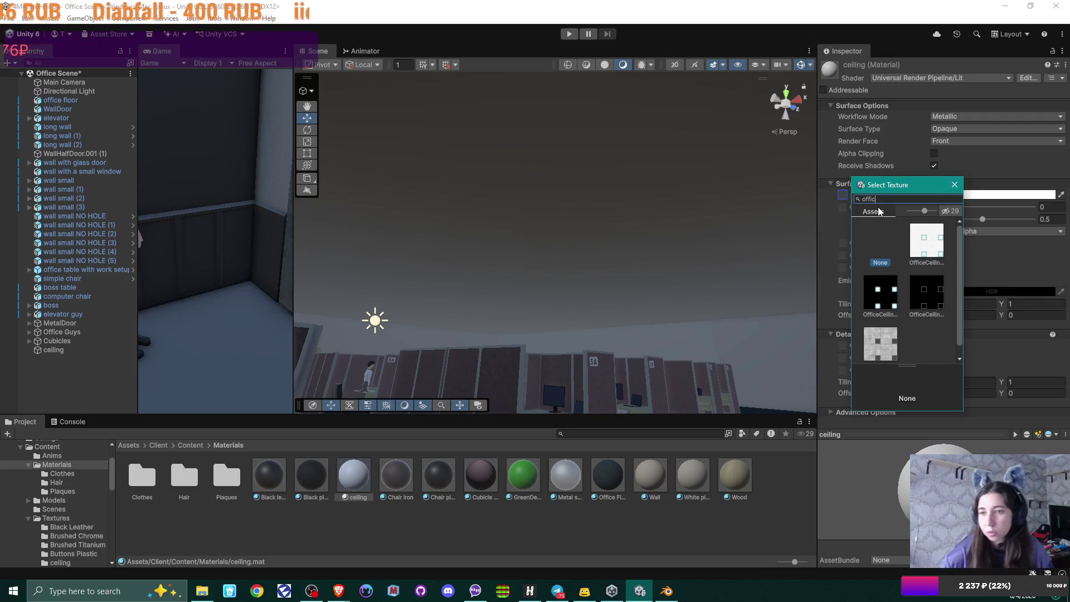
double_click(927, 245)
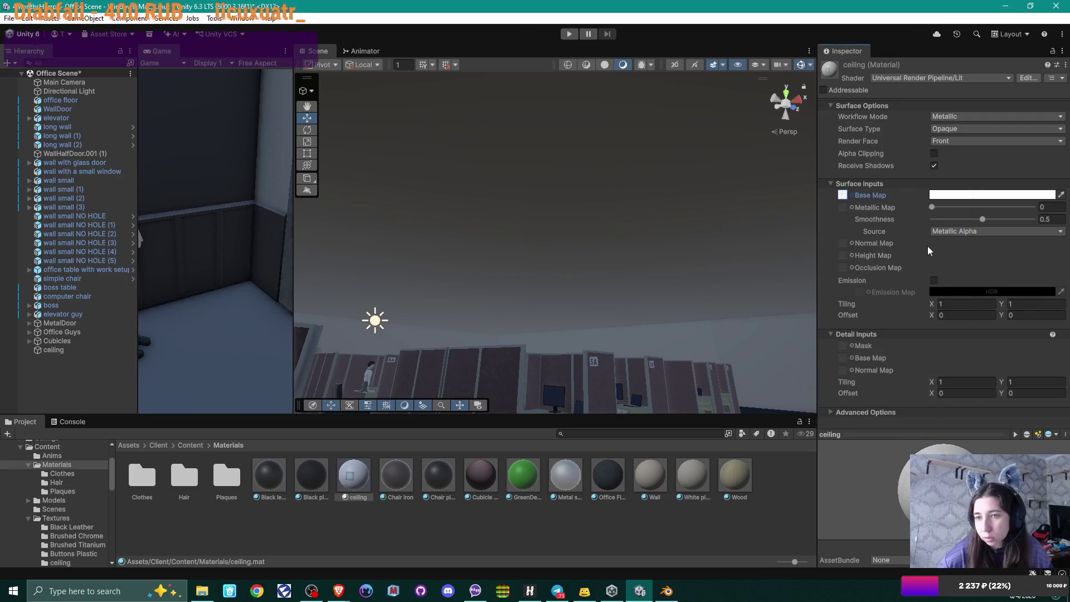
left_click(852, 207)
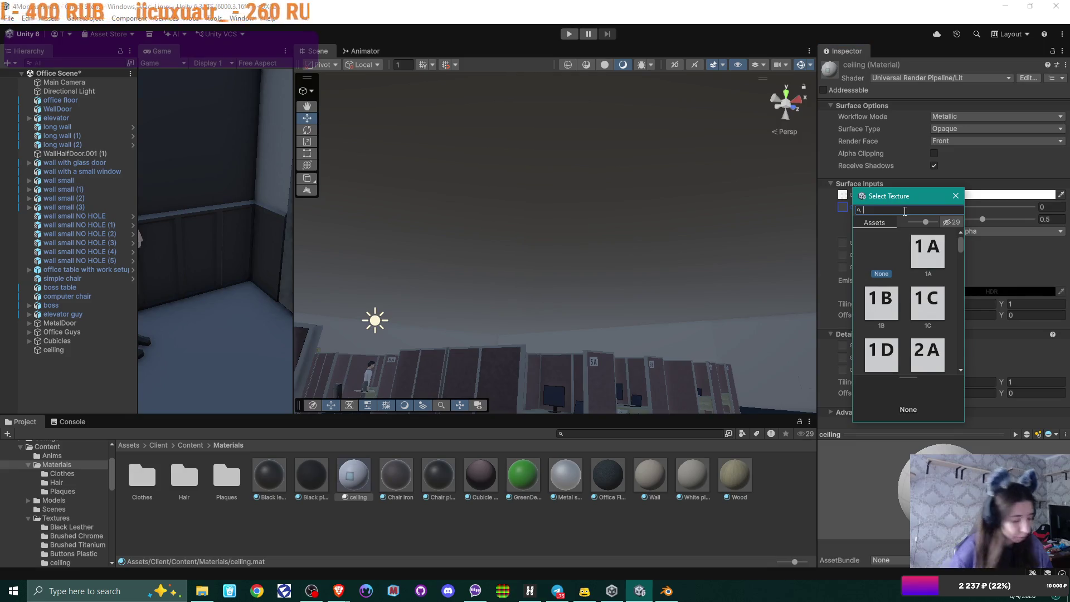
type("offi")
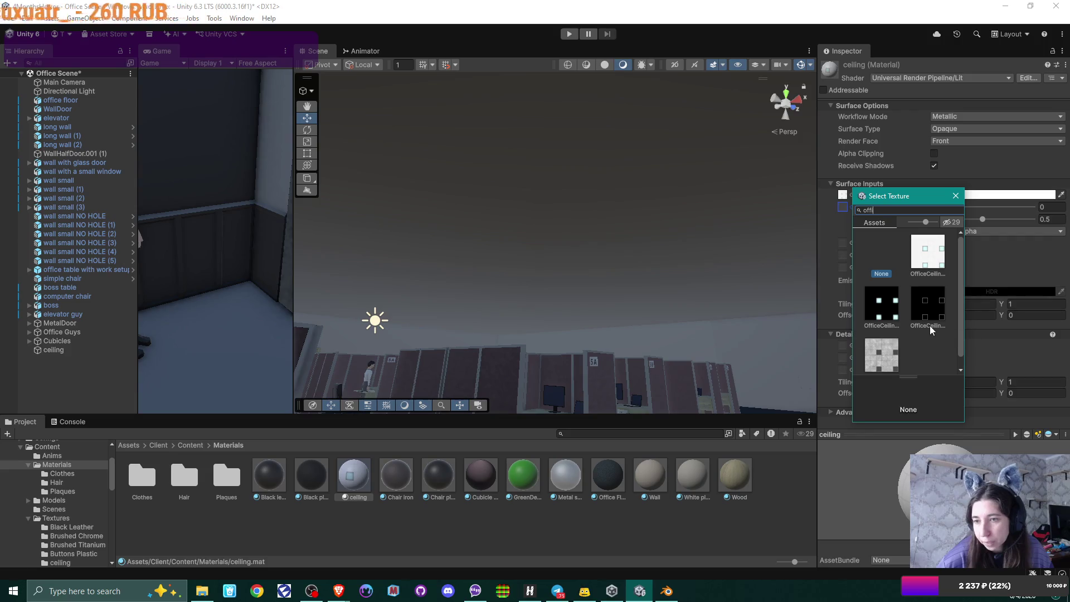
double_click(932, 304)
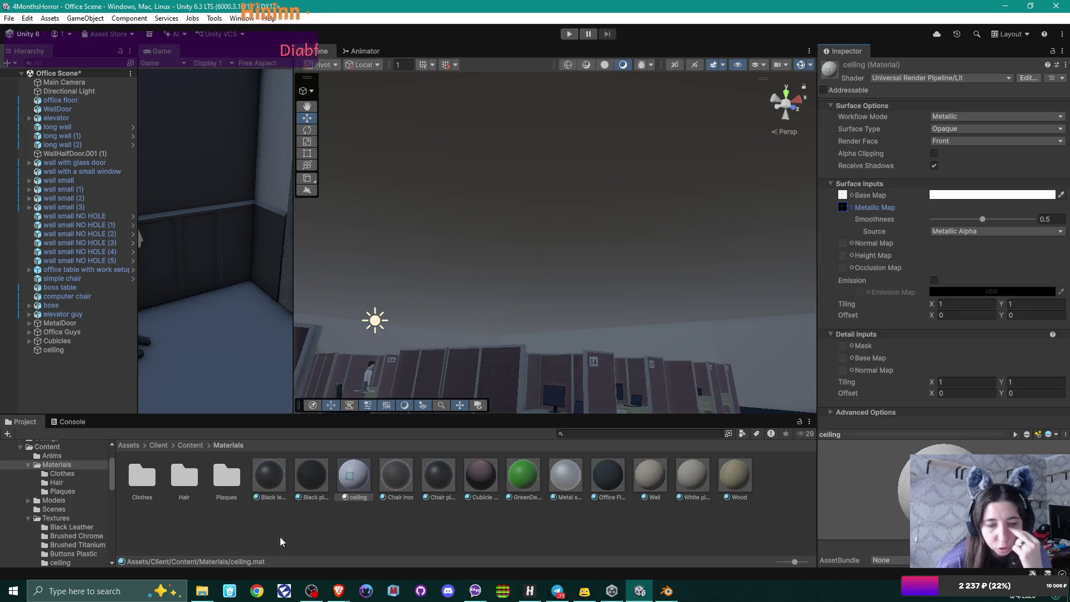
left_click(202, 591)
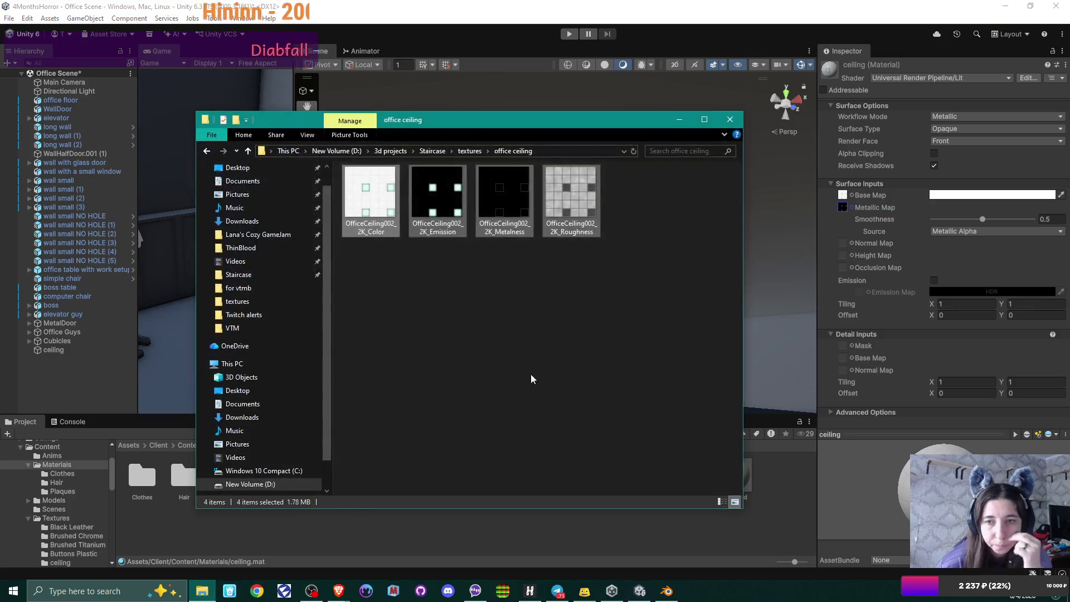
left_click(553, 315)
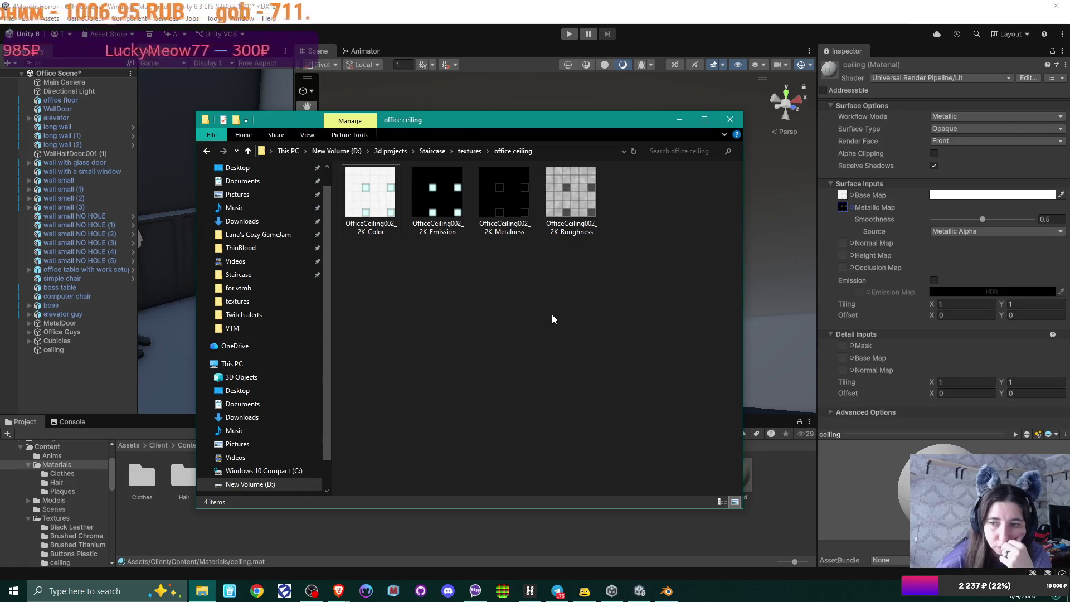
left_click(865, 289)
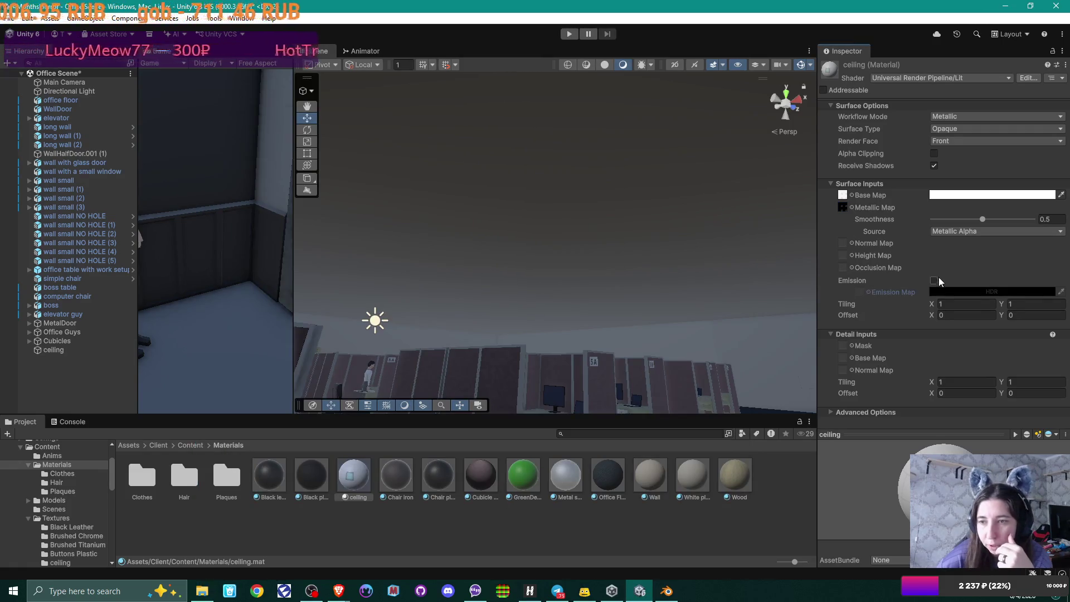
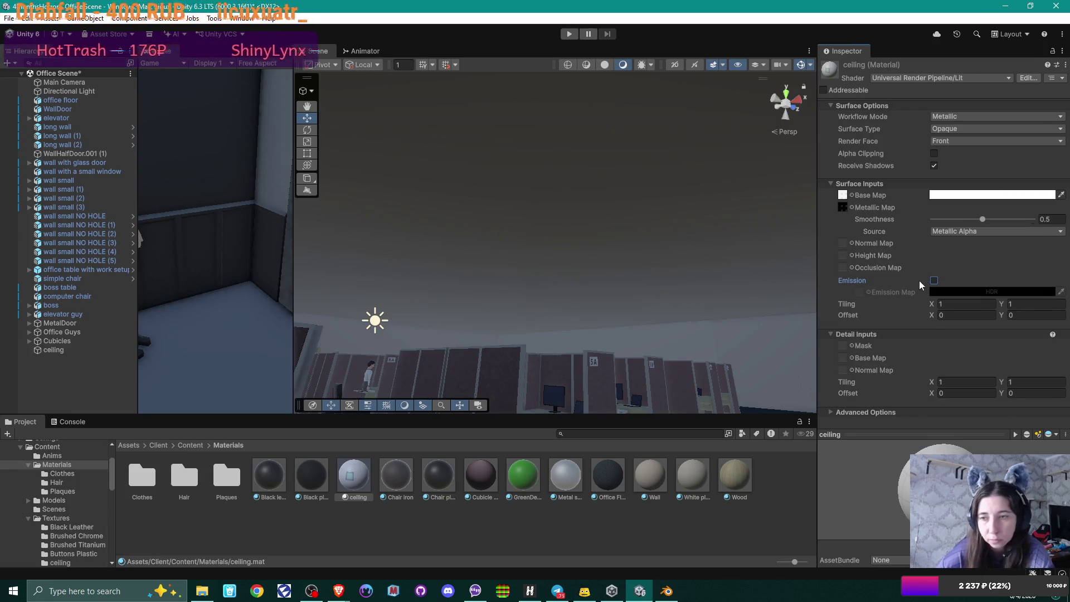
Step: Enable Emission on the ceiling material and assign the OfficeCeiling texture as its Emission Map
left_click(933, 281)
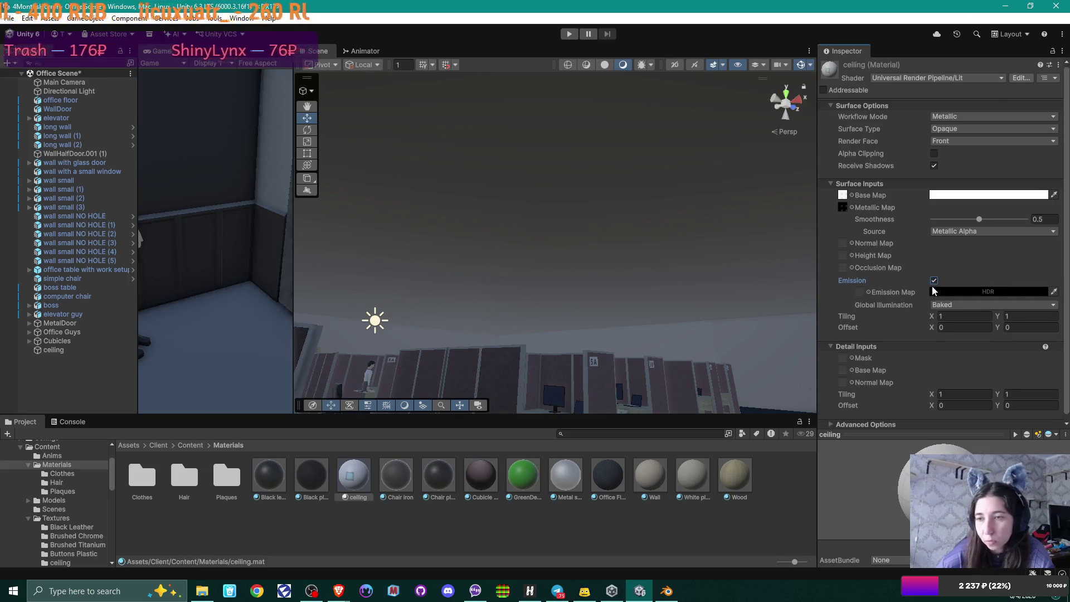
left_click(868, 292)
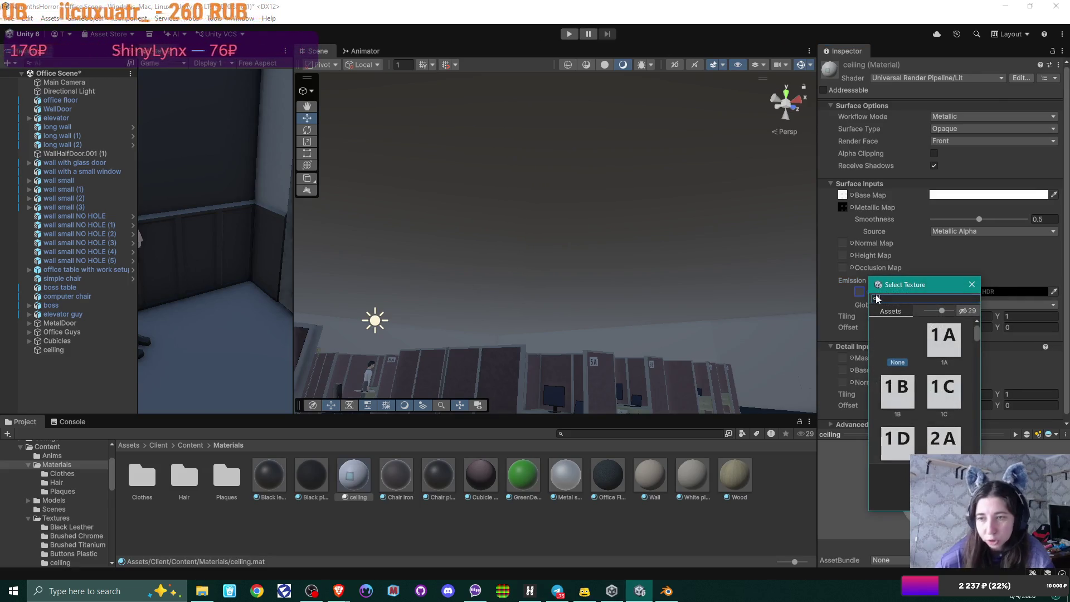
type("offi")
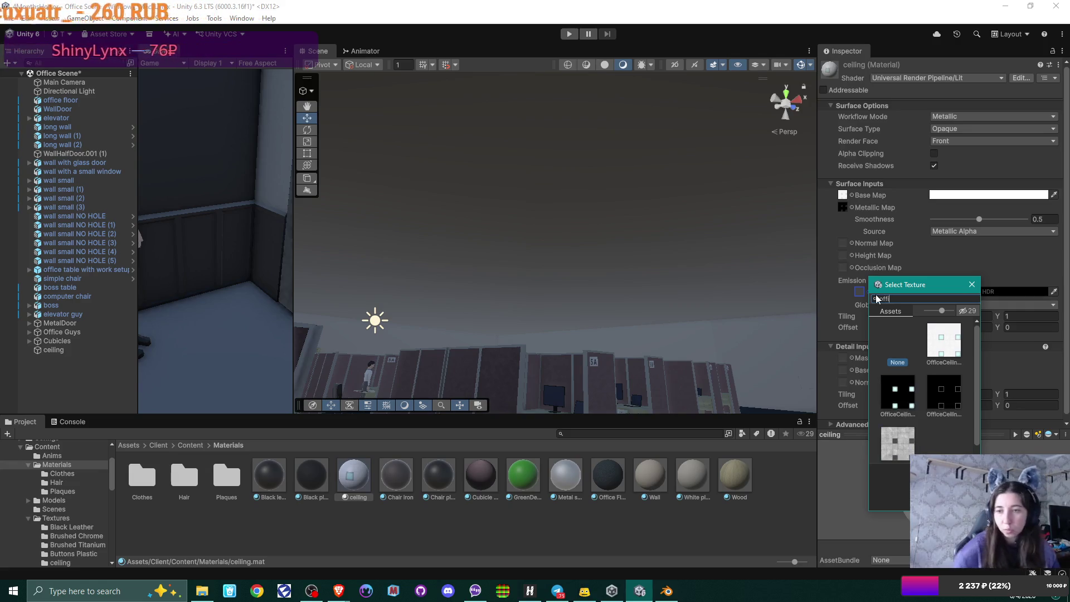
double_click(896, 391)
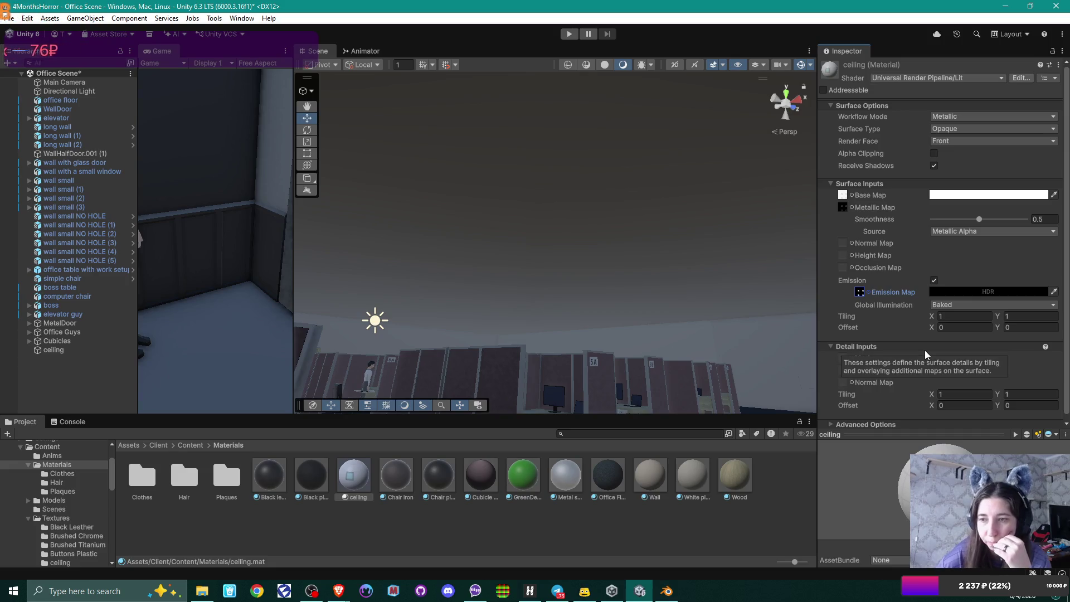
Step: Set the emission colour to a pale pink, about RGB 236, 222, 222
left_click(1037, 291)
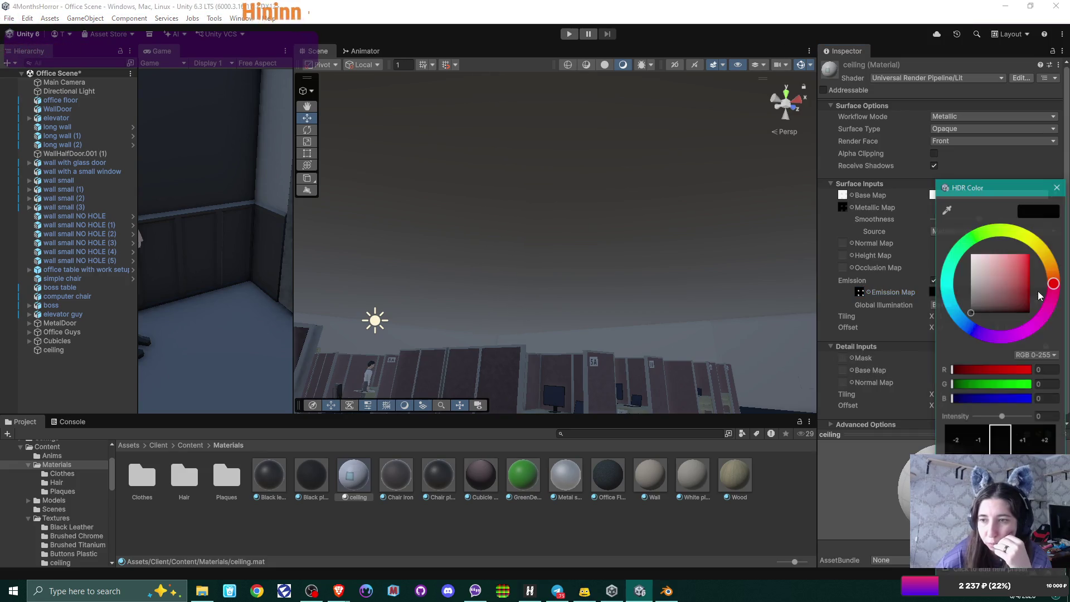
left_click(976, 261)
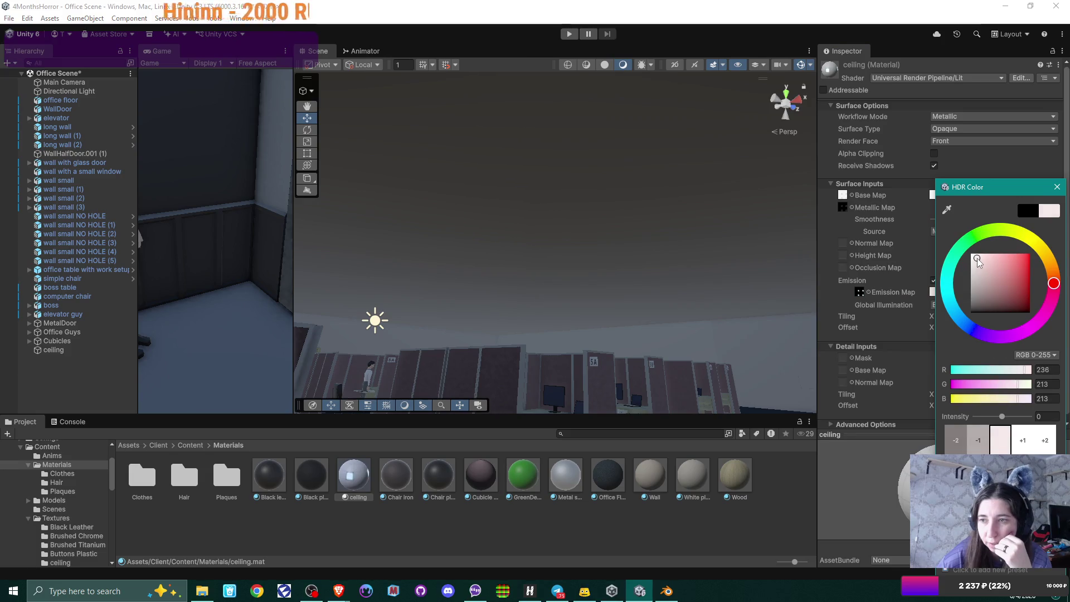
left_click_drag(976, 258, 974, 259)
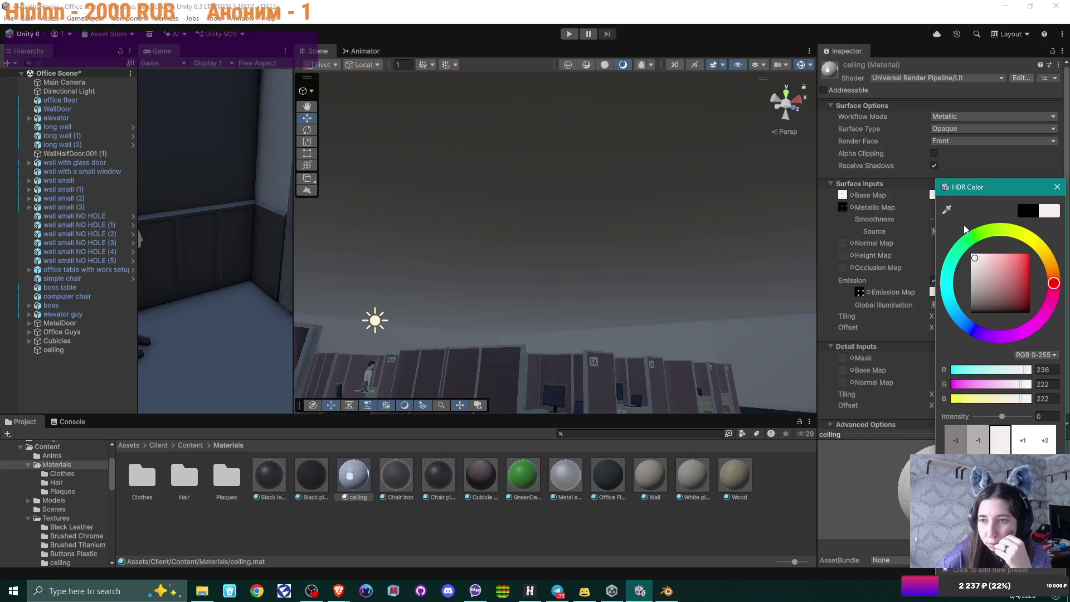
left_click(1057, 187)
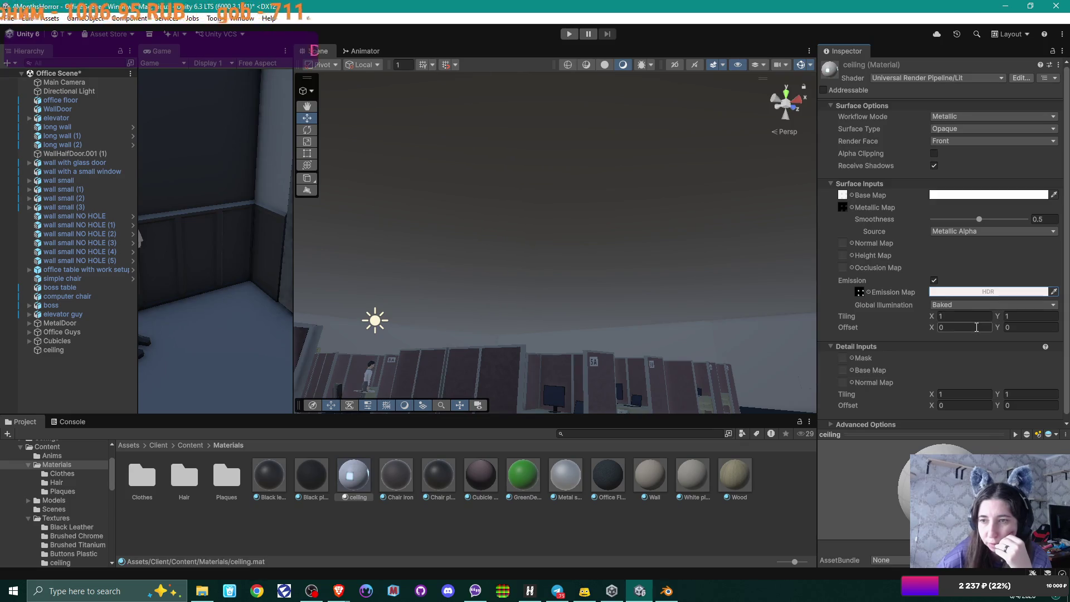
left_click(59, 350)
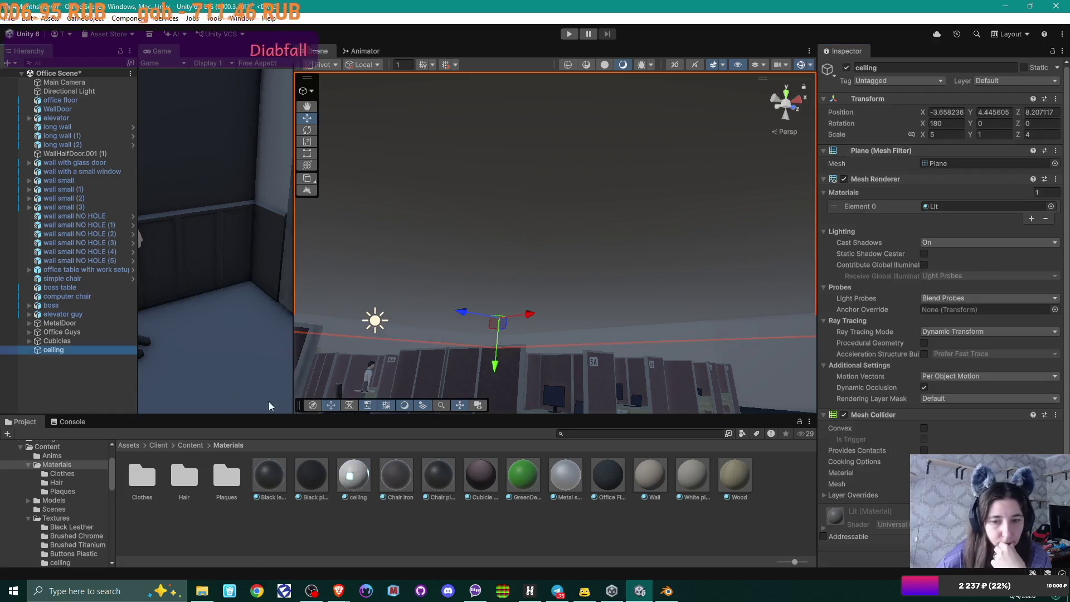
Step: Apply the ceiling material to the ceiling object in the Hierarchy
mouse_move(353, 475)
left_mouse_down()
mouse_move(100, 351)
mouse_move(65, 350)
left_mouse_up()
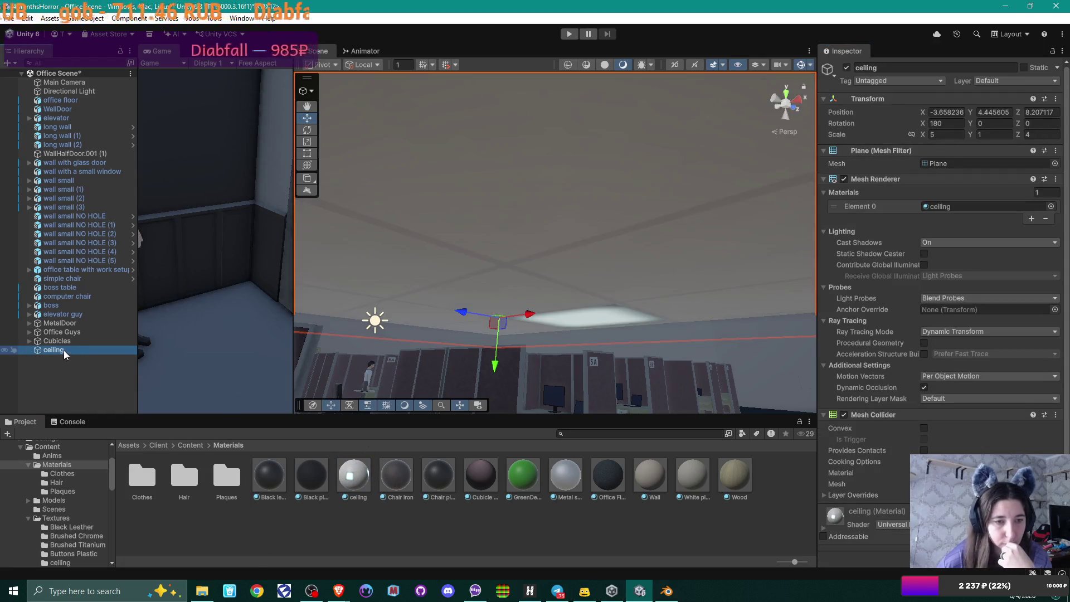
mouse_move(601, 312)
left_mouse_down()
mouse_move(627, 265)
mouse_move(638, 348)
mouse_move(657, 334)
mouse_move(485, 317)
mouse_move(634, 312)
mouse_move(686, 267)
mouse_move(501, 312)
left_mouse_up()
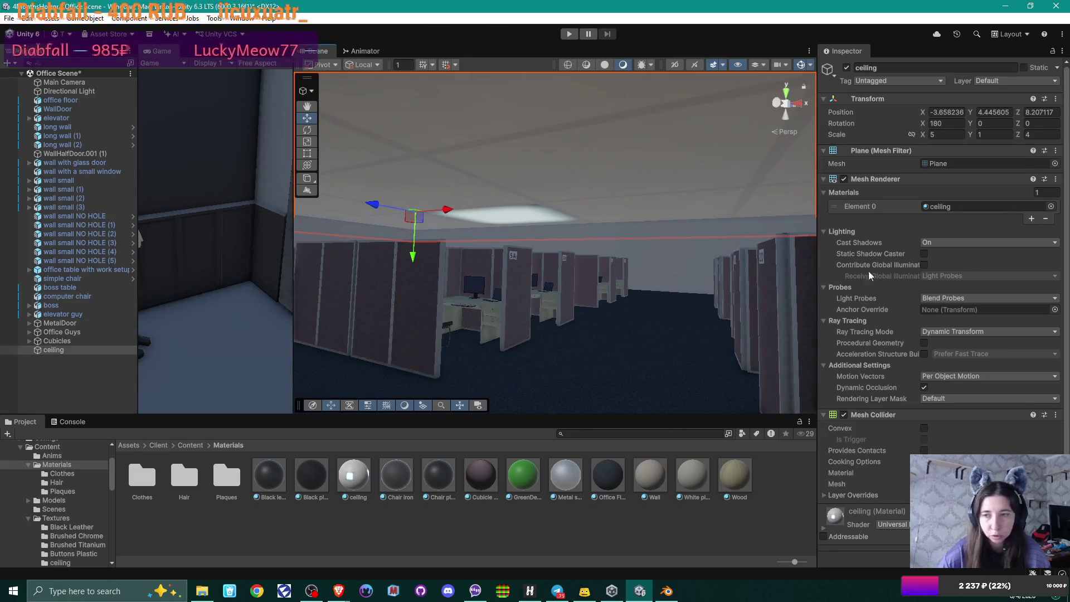
left_click(353, 476)
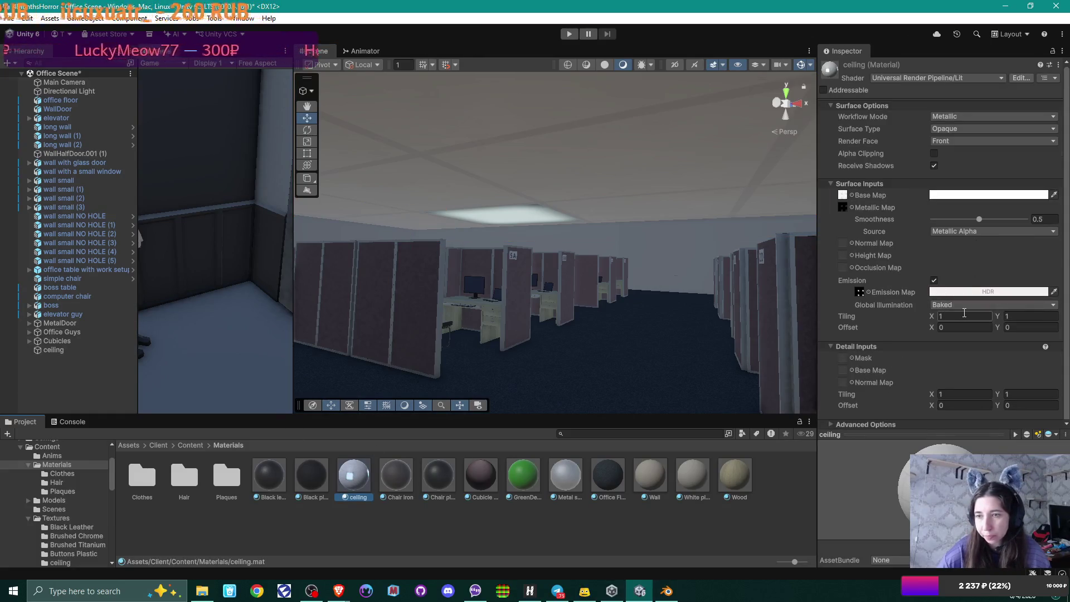
Step: Try the material's tiling at 5 by 5, then at 1 by 1
left_click(964, 315)
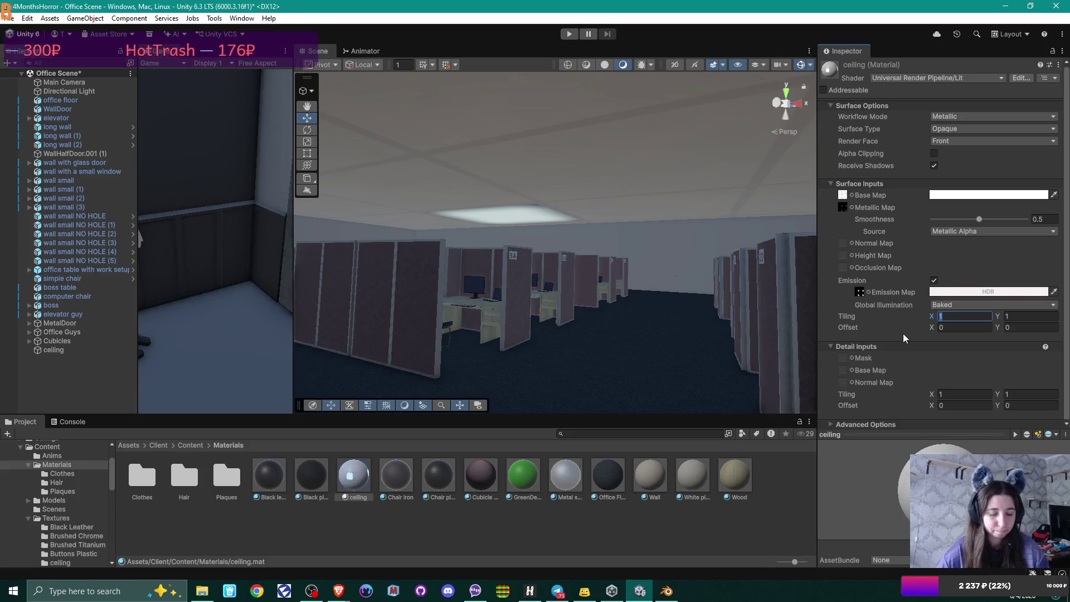
type("5")
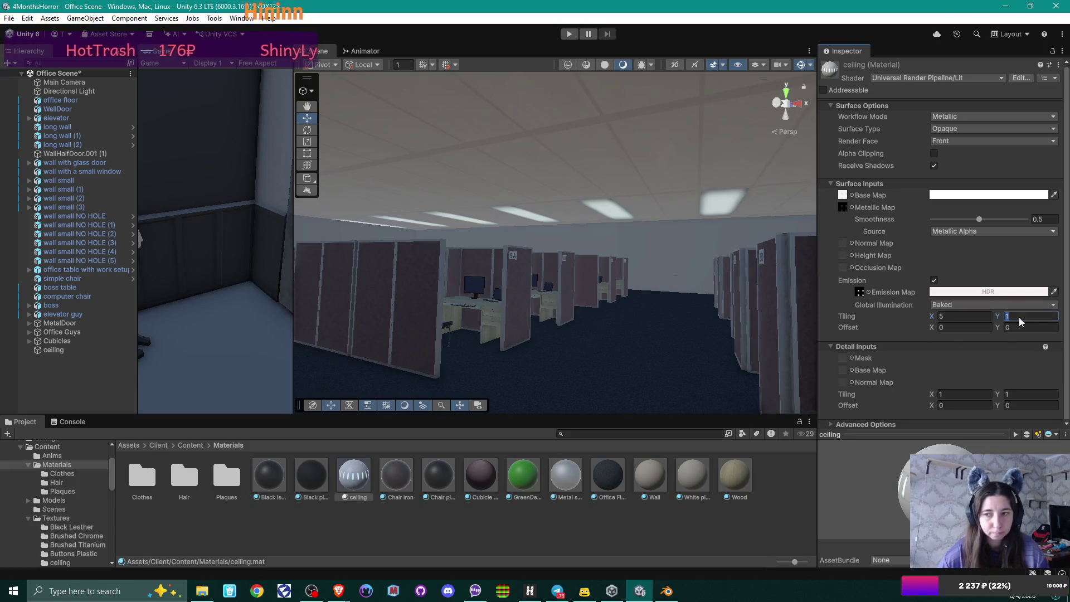
left_click(1020, 316)
type("5")
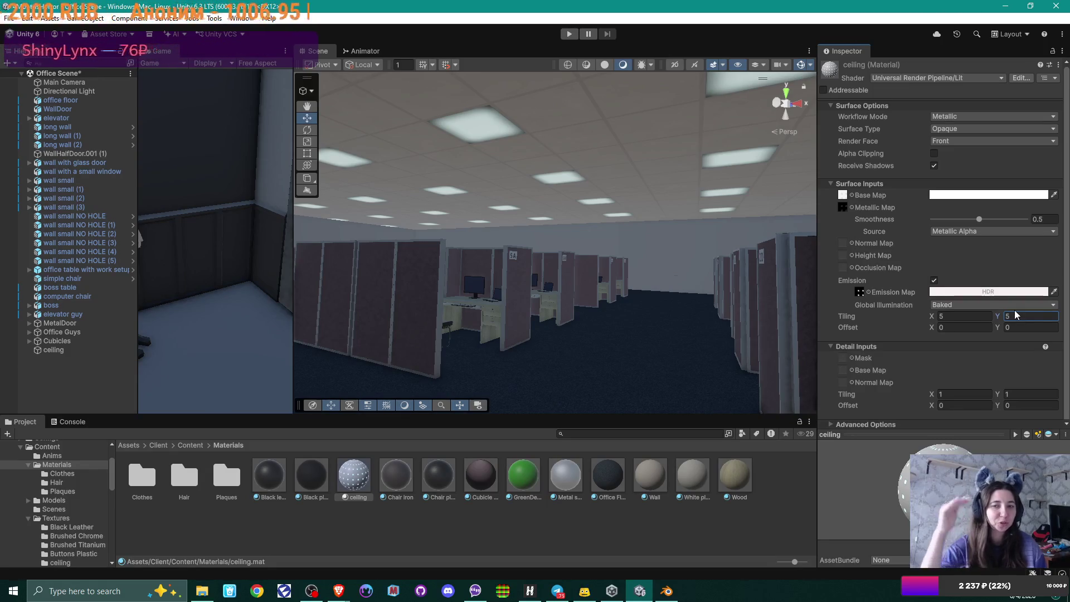
left_click(977, 315)
type("1")
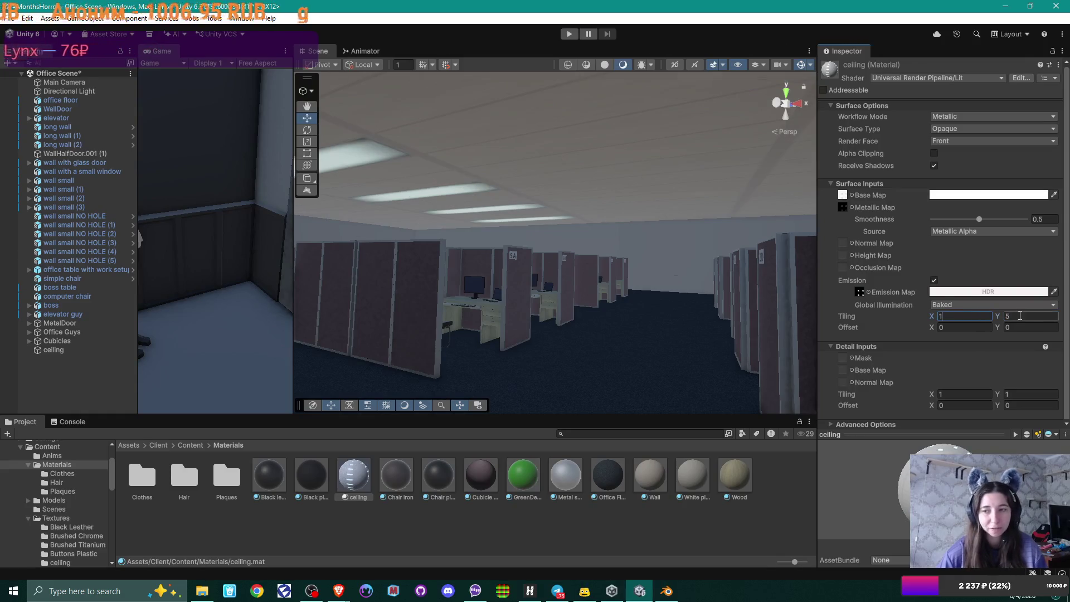
left_click(1019, 315)
type("1")
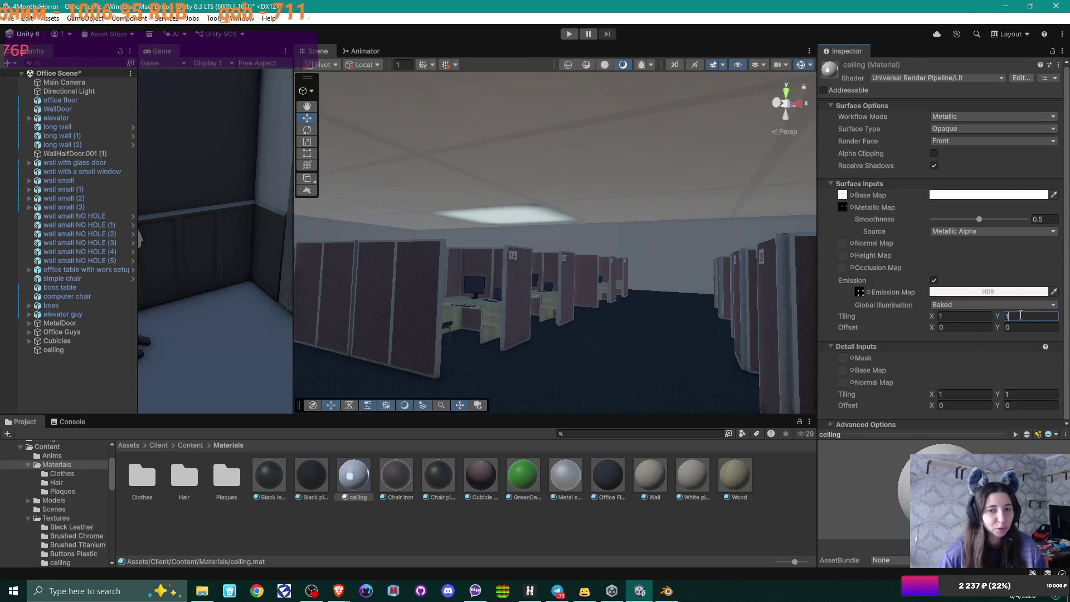
Step: Settle the tiling at 6 by 6 and look up at the repeated ceiling lights
left_click(983, 316)
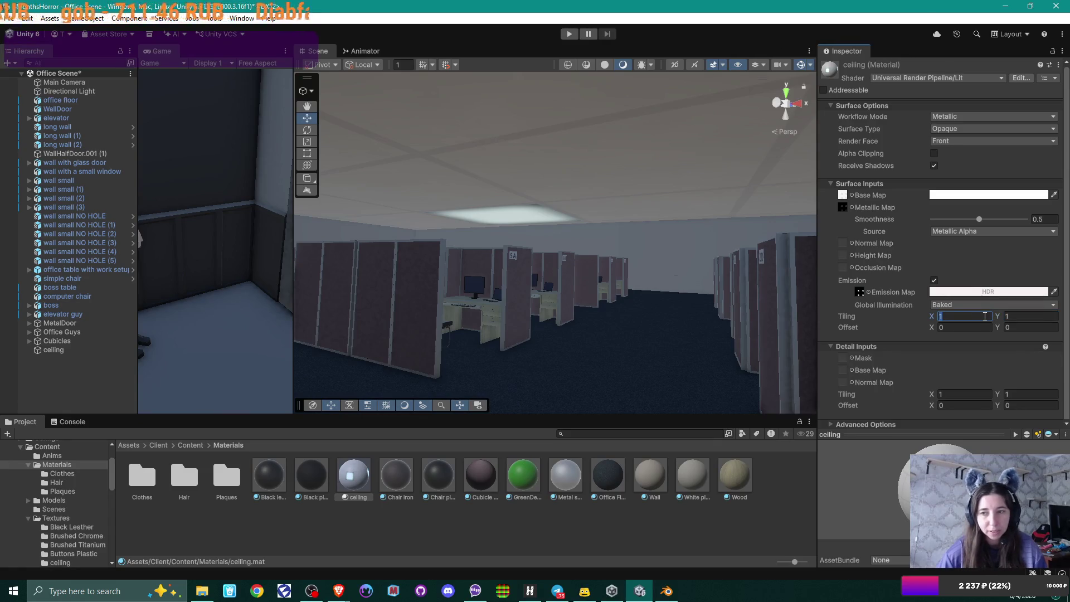
type("5")
left_click(1020, 316)
type("5")
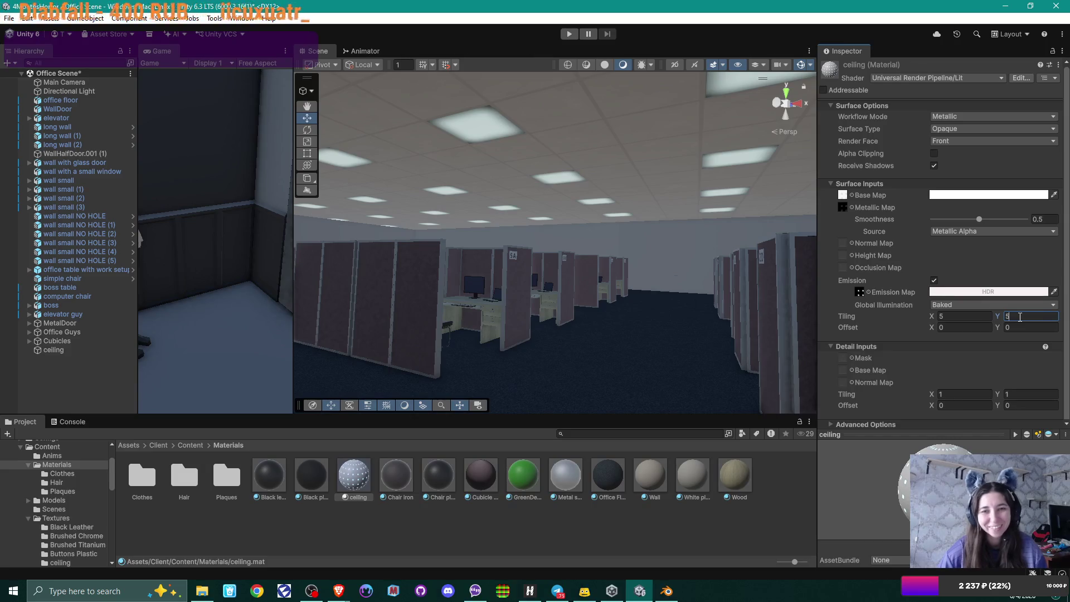
left_click(981, 317)
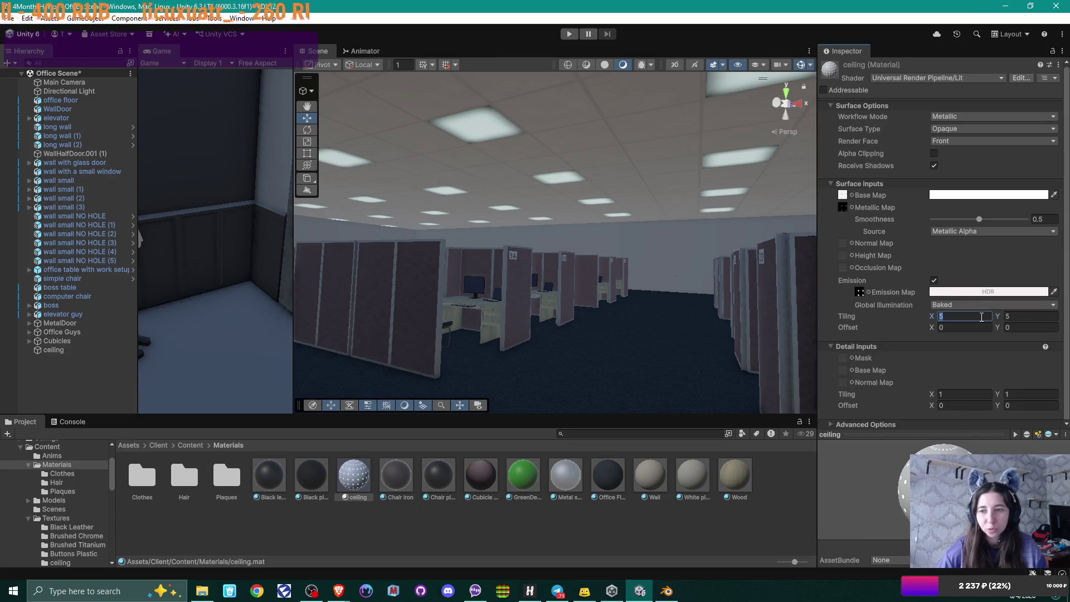
type("6")
left_click(1008, 317)
type("6")
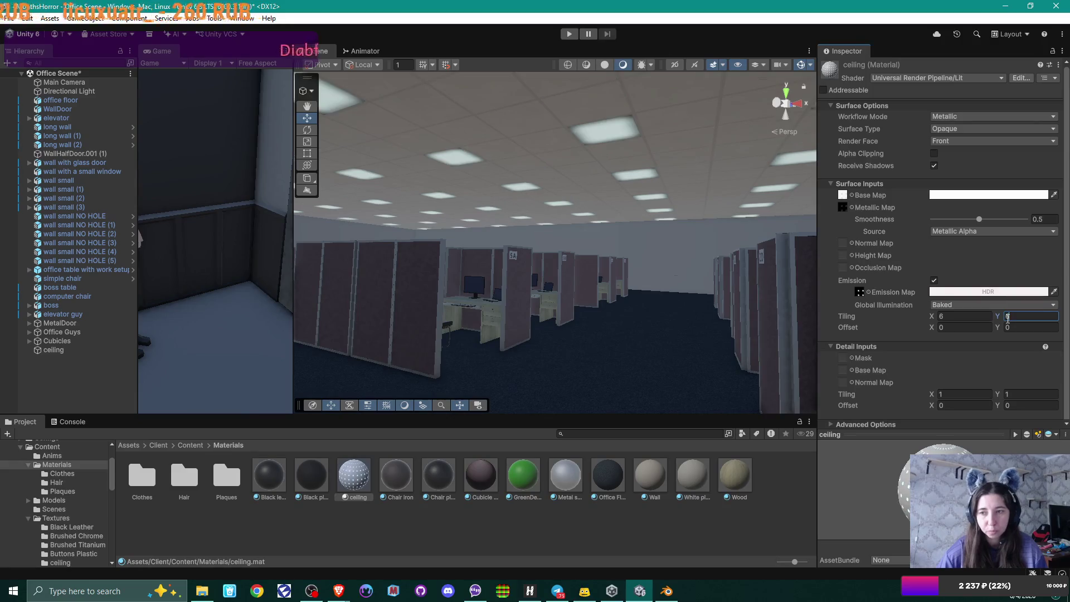
mouse_move(691, 318)
left_mouse_down()
mouse_move(511, 285)
mouse_move(696, 328)
left_mouse_up()
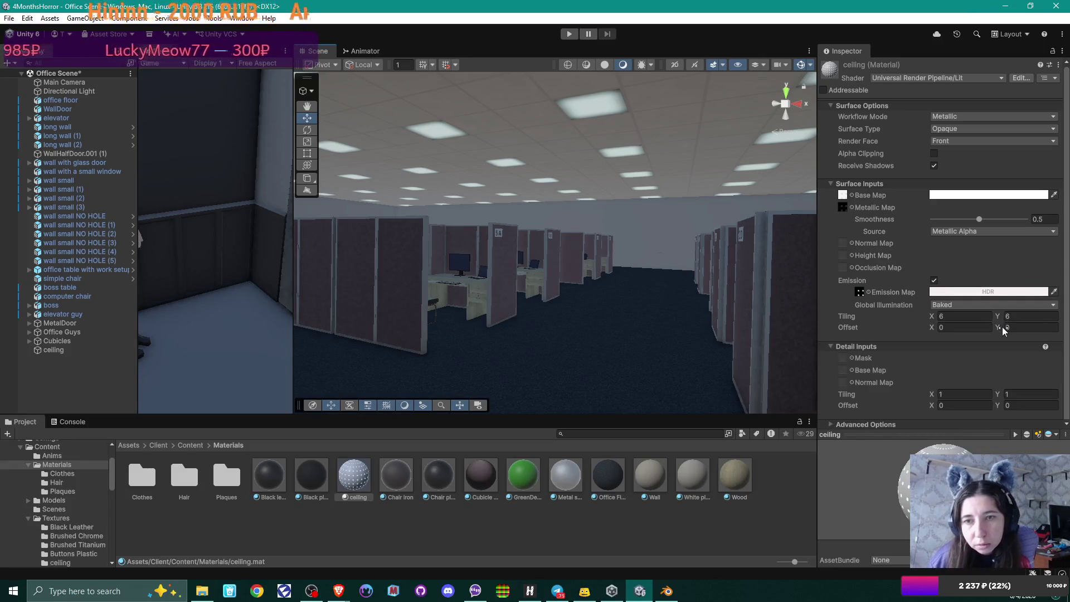
mouse_move(680, 277)
left_mouse_down()
mouse_move(720, 266)
mouse_move(774, 213)
mouse_move(717, 231)
mouse_move(667, 235)
mouse_move(647, 223)
left_mouse_up()
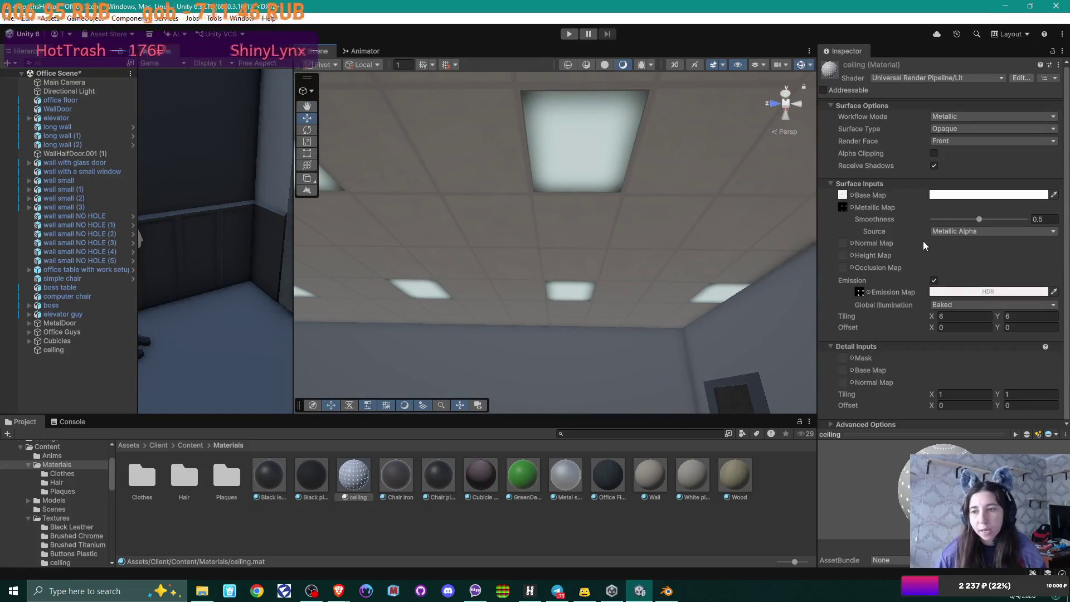
left_click(66, 349)
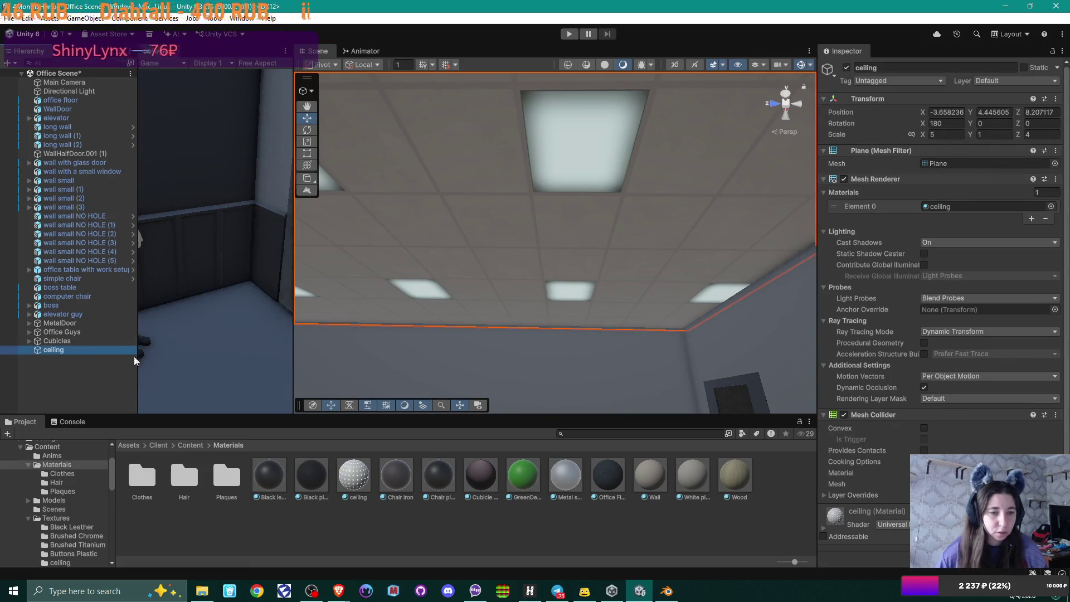
Step: Set the ceiling material's Tiling to X 5 and Y 4, checking it along the ceiling
left_click(360, 480)
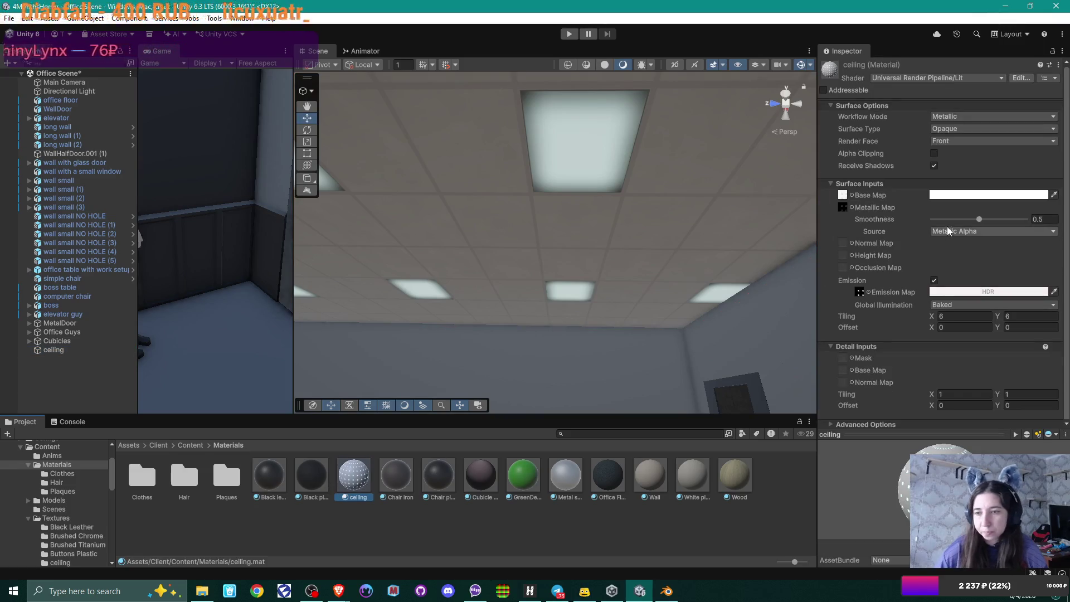
left_click(958, 314)
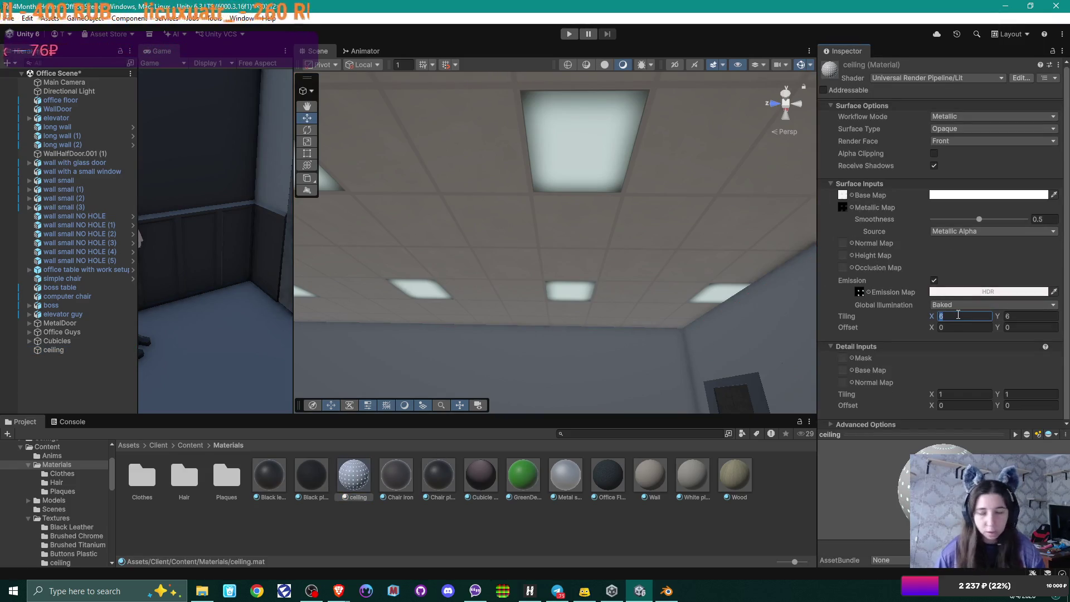
type("5")
left_click(1032, 316)
type("4")
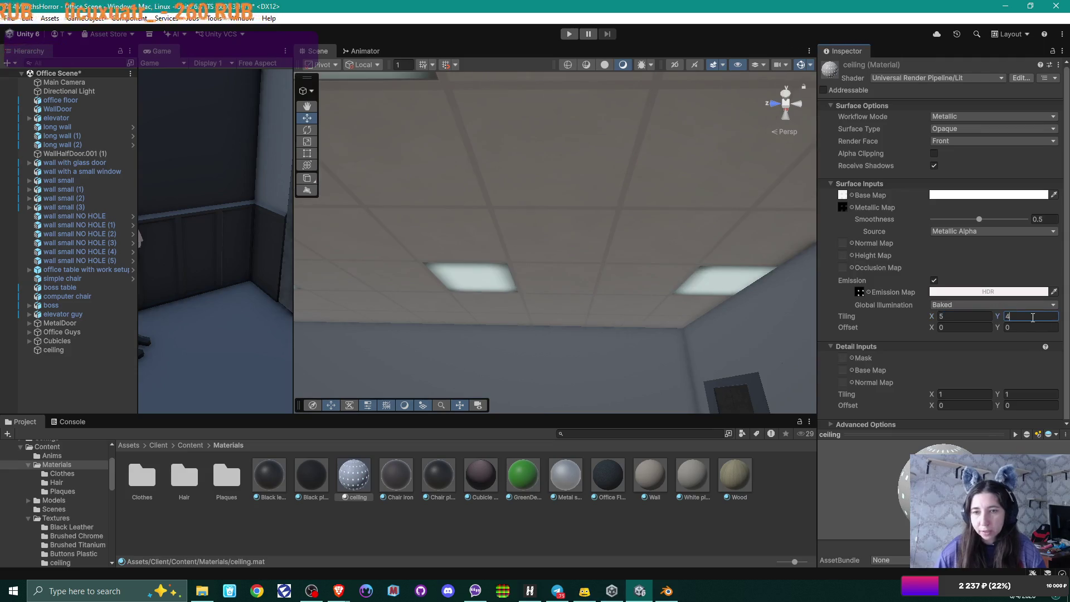
mouse_move(741, 223)
left_mouse_down()
mouse_move(700, 198)
mouse_move(597, 227)
mouse_move(620, 351)
mouse_move(659, 375)
mouse_move(461, 167)
mouse_move(621, 315)
mouse_move(507, 327)
mouse_move(514, 284)
mouse_move(558, 303)
mouse_move(693, 303)
left_mouse_up()
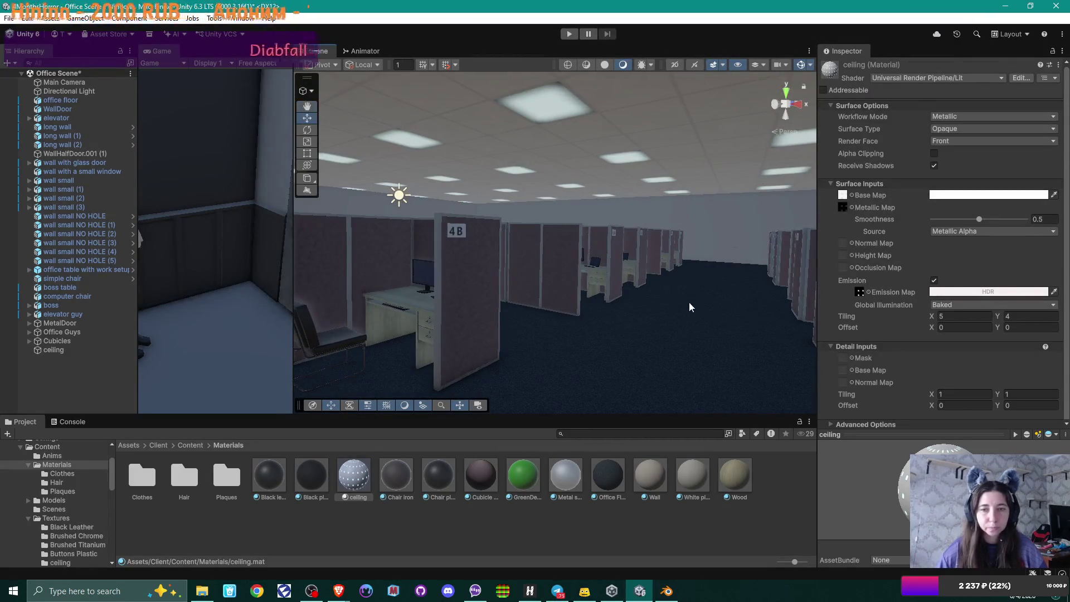
left_click_drag(614, 298, 683, 310)
Step: Select the ceiling, shift it along Z to about 8.65, then show the ceiling material
mouse_move(520, 306)
left_mouse_down()
mouse_move(621, 301)
mouse_move(573, 301)
mouse_move(551, 318)
mouse_move(810, 324)
mouse_move(650, 332)
mouse_move(700, 341)
mouse_move(730, 299)
mouse_move(707, 334)
mouse_move(652, 351)
mouse_move(648, 266)
left_mouse_up()
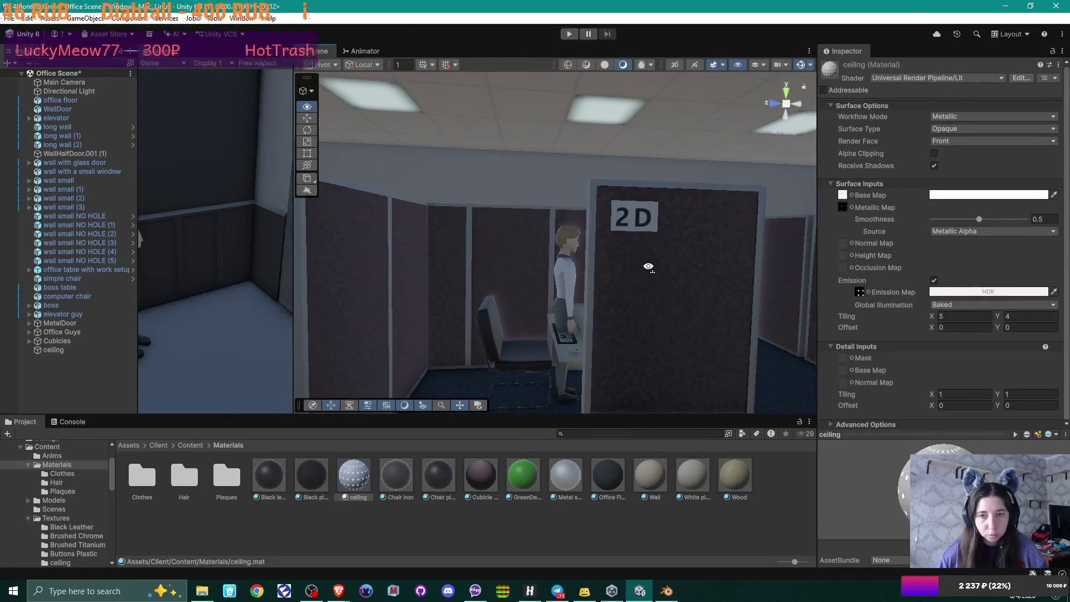
mouse_move(671, 276)
left_mouse_down()
mouse_move(616, 285)
mouse_move(700, 279)
mouse_move(534, 292)
mouse_move(610, 179)
mouse_move(630, 234)
mouse_move(616, 162)
mouse_move(382, 226)
mouse_move(510, 242)
mouse_move(595, 224)
mouse_move(594, 200)
mouse_move(595, 218)
left_mouse_up()
left_click(637, 147)
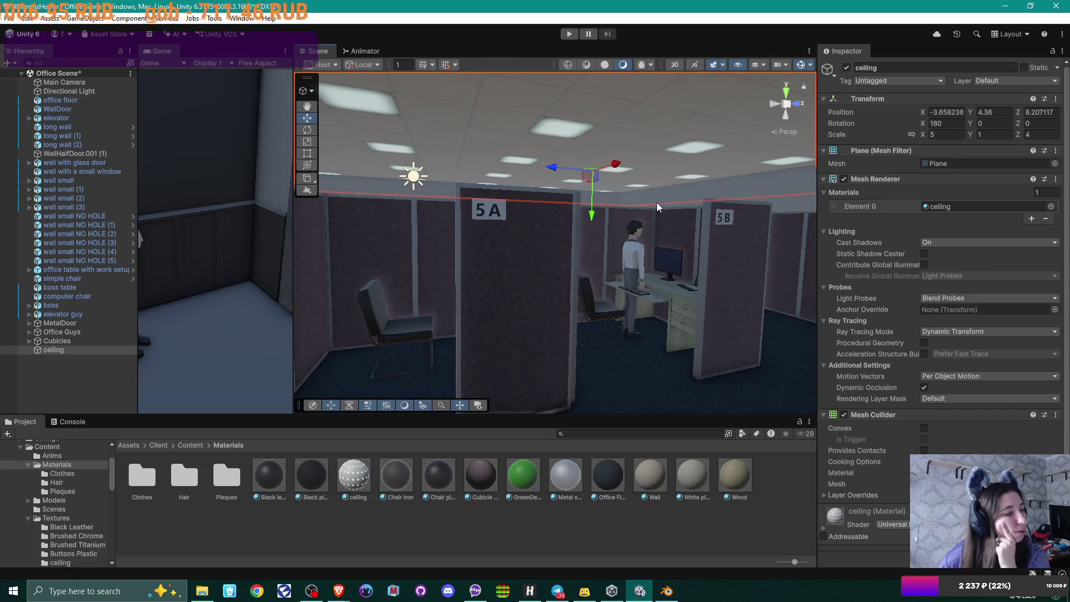
mouse_move(600, 219)
left_mouse_down()
mouse_move(710, 228)
mouse_move(634, 241)
mouse_move(618, 224)
mouse_move(857, 214)
mouse_move(821, 233)
mouse_move(432, 227)
left_mouse_up()
mouse_move(735, 148)
left_mouse_down()
mouse_move(753, 146)
mouse_move(697, 143)
mouse_move(780, 196)
mouse_move(608, 220)
mouse_move(386, 218)
mouse_move(385, 167)
mouse_move(444, 143)
left_mouse_up()
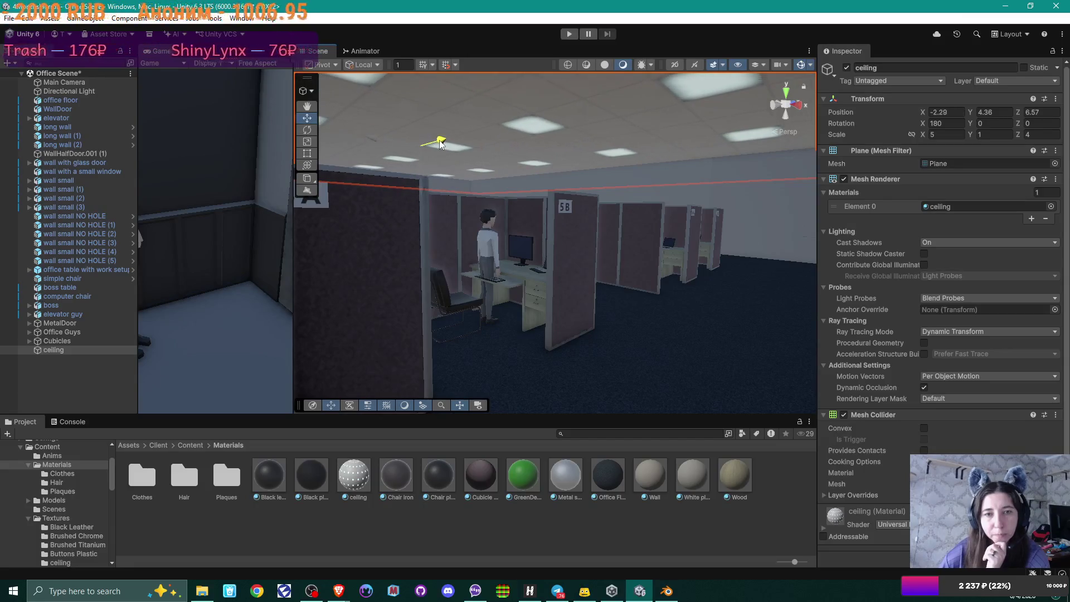
mouse_move(340, 190)
left_mouse_down()
mouse_move(789, 156)
mouse_move(600, 158)
mouse_move(596, 146)
left_mouse_up()
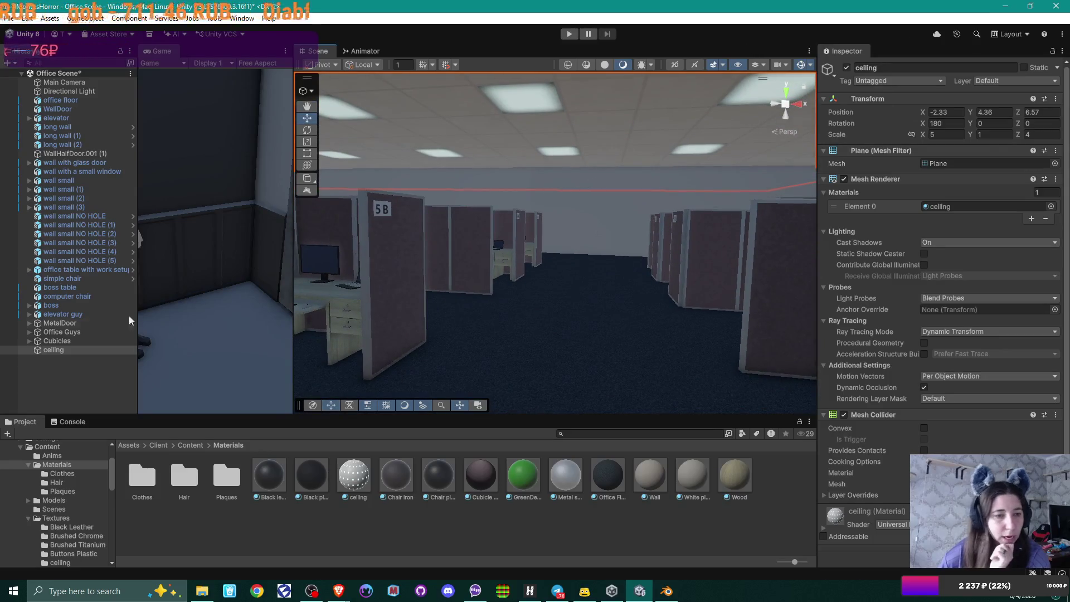
left_click(354, 476)
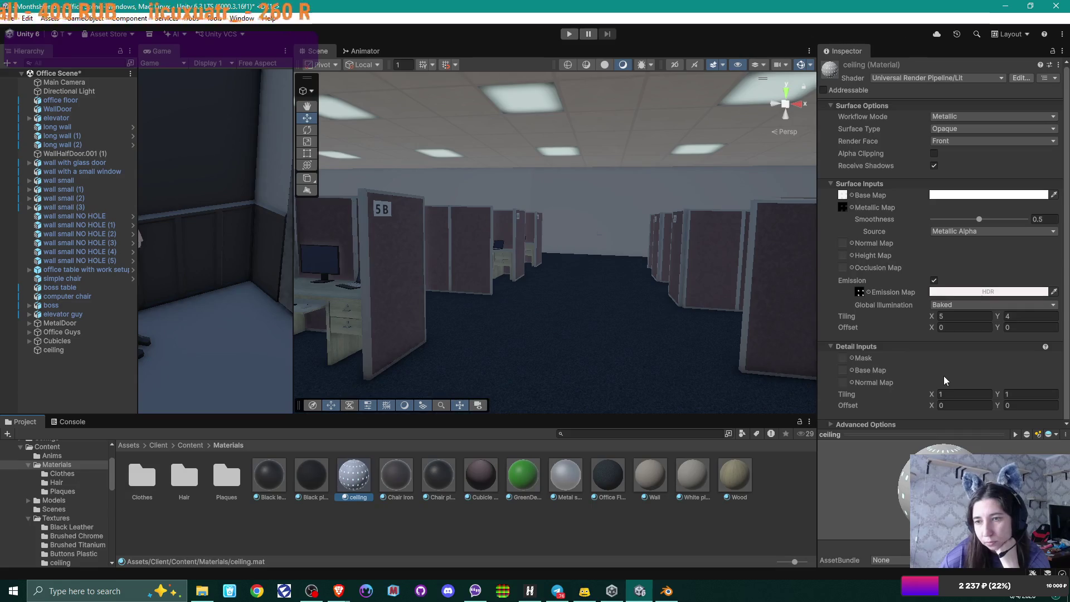
Step: Set the emission's Global Illumination to Realtime after briefly trying None
left_click(1041, 305)
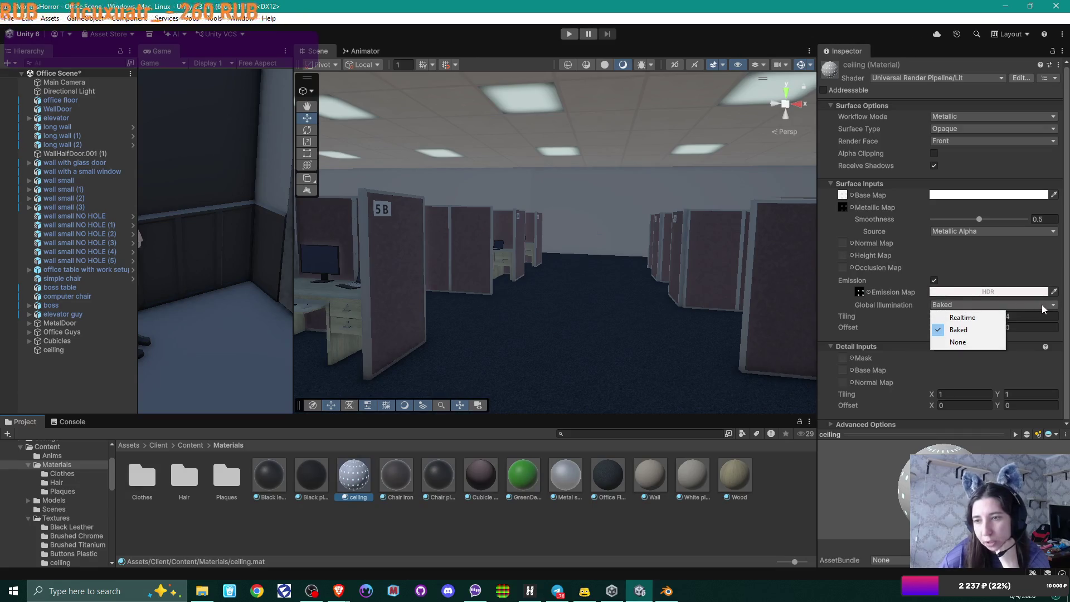
left_click(978, 316)
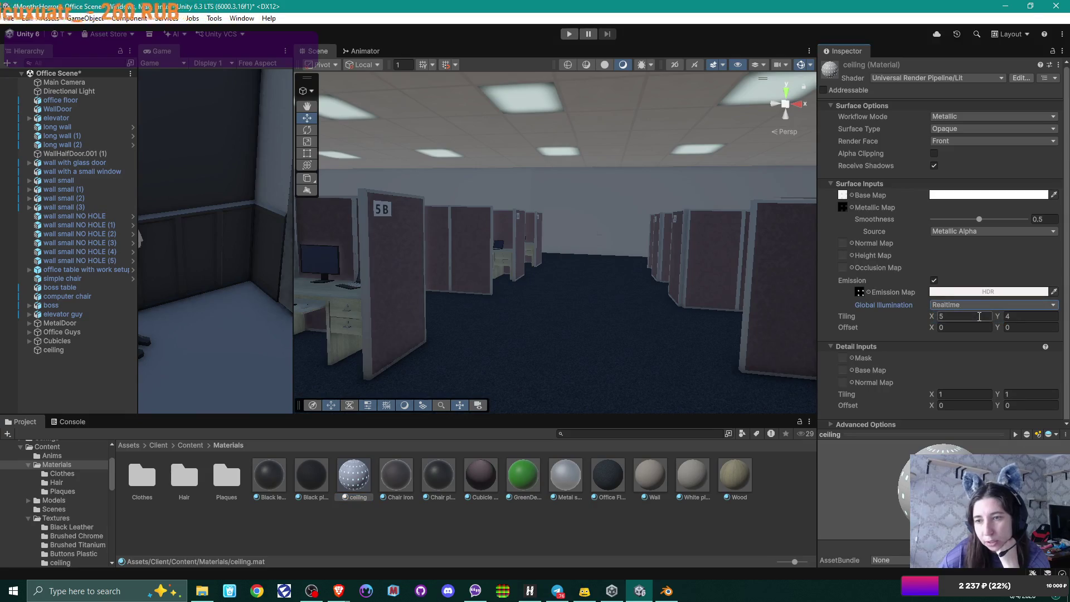
left_click(978, 305)
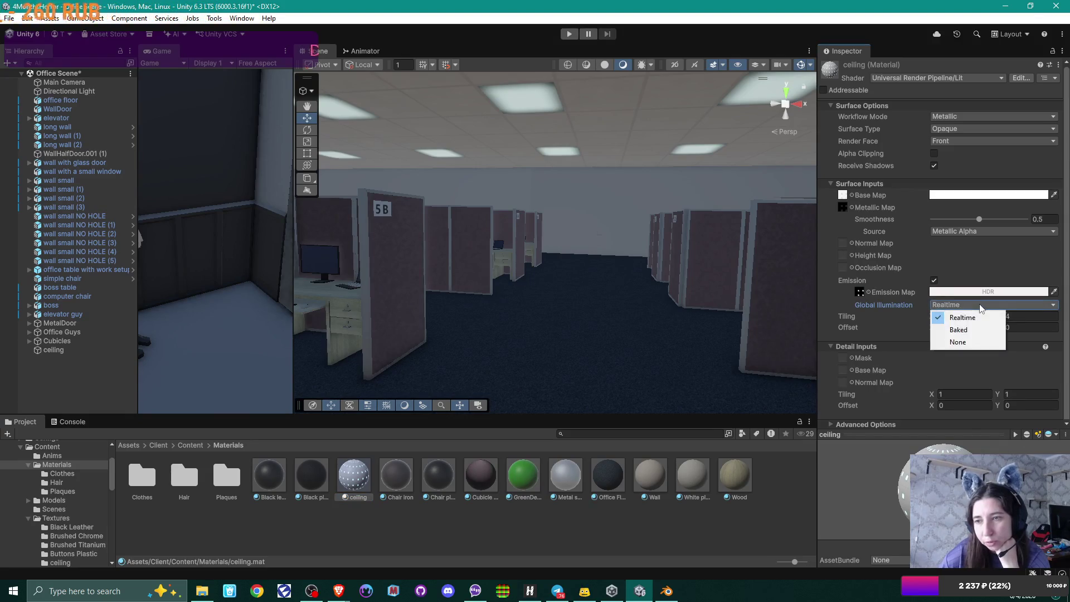
left_click(981, 342)
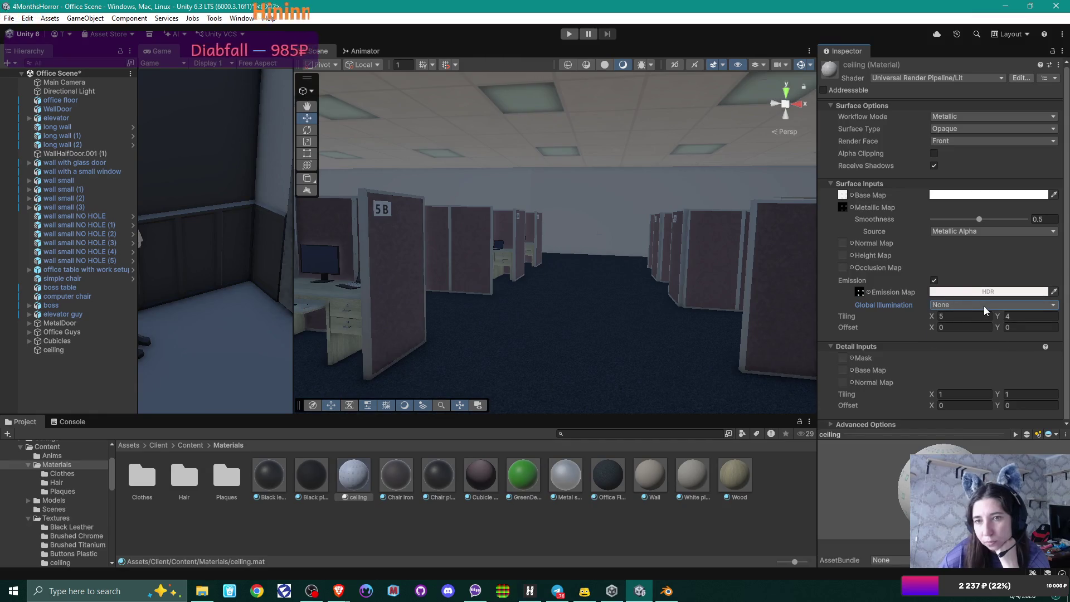
left_click(984, 306)
left_click(982, 317)
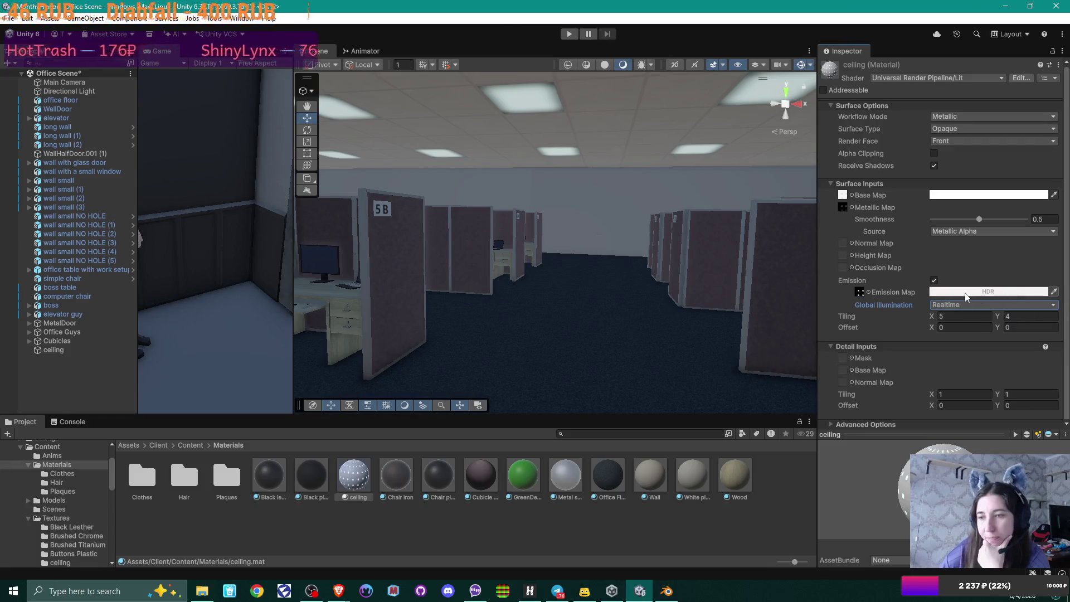
left_click(977, 291)
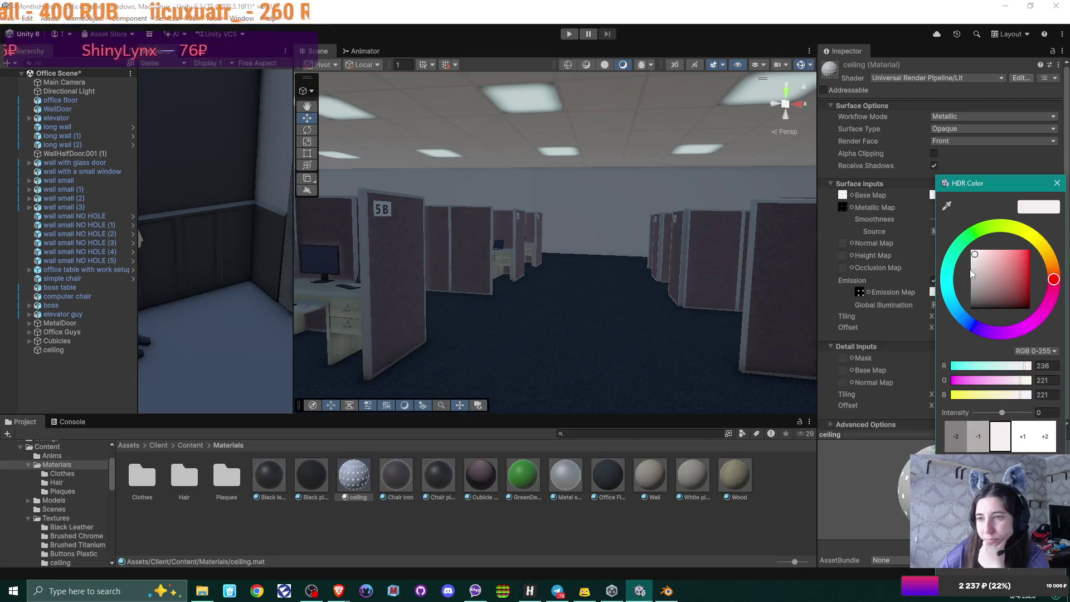
Step: Make the ceiling emission near-white, RGB 253, 253, 253, at intensity 2
left_click_drag(974, 257, 971, 250)
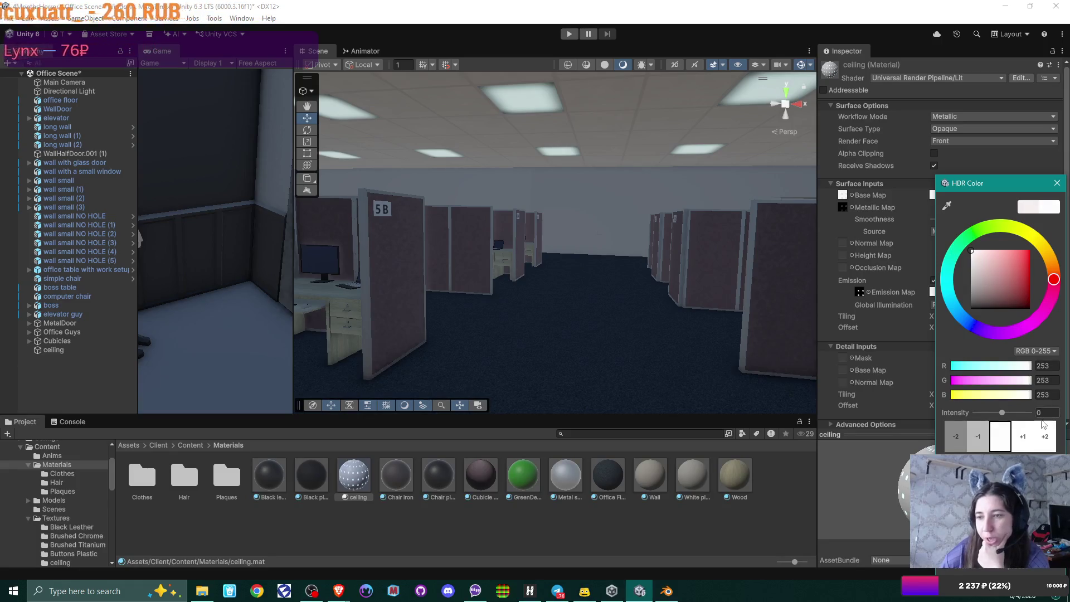
left_click(1047, 438)
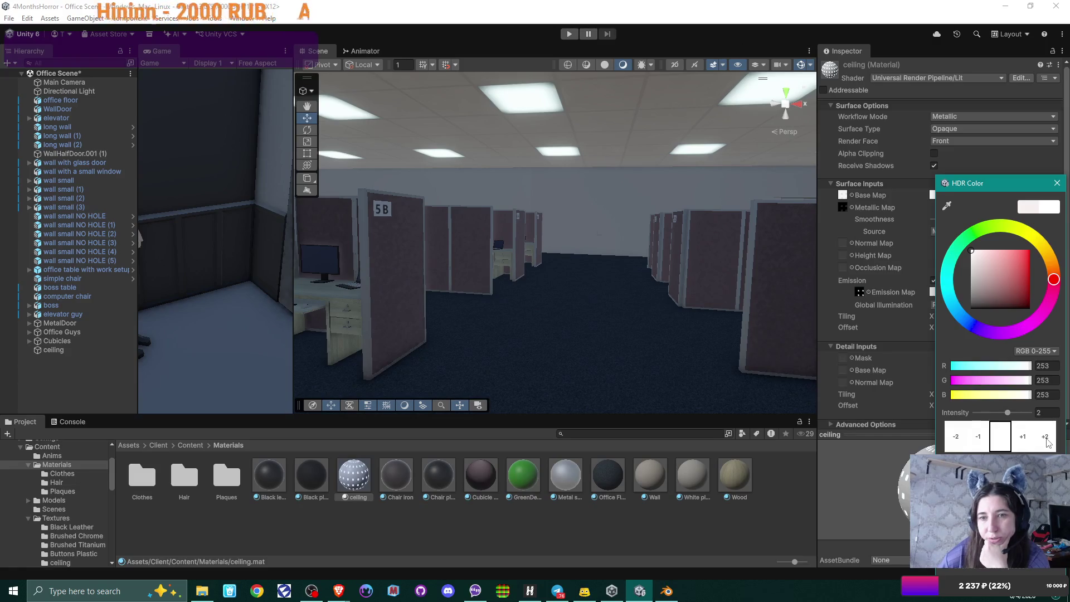
mouse_move(640, 279)
left_mouse_down()
mouse_move(593, 262)
mouse_move(680, 256)
mouse_move(465, 268)
mouse_move(580, 277)
mouse_move(556, 279)
left_mouse_up()
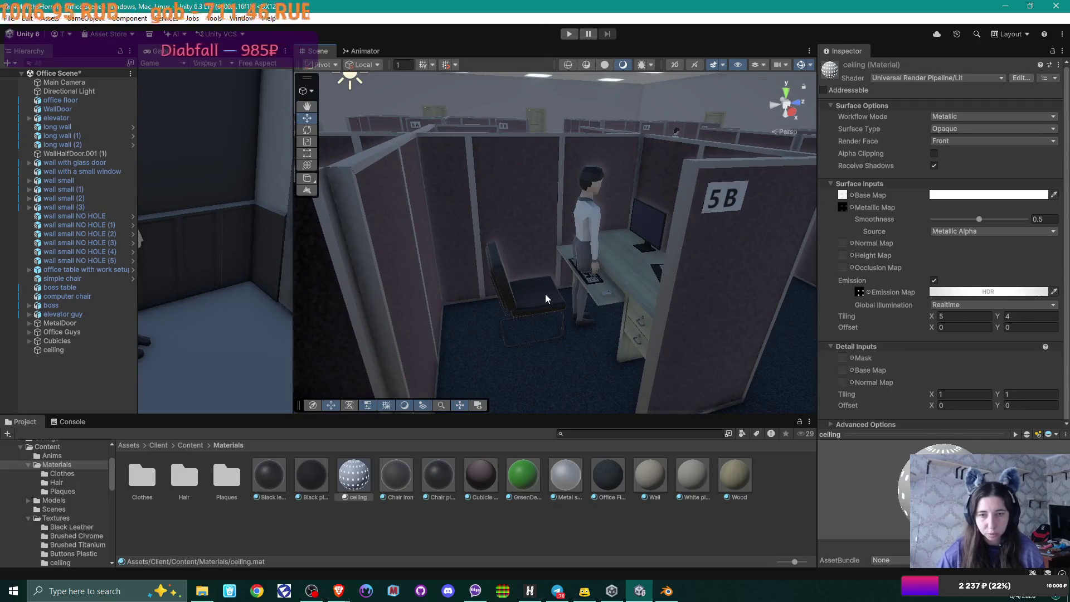
Step: Select the chair in cubicle 5B and raise Chair plastic smoothness to 0.528
left_click(545, 293)
left_click(543, 311)
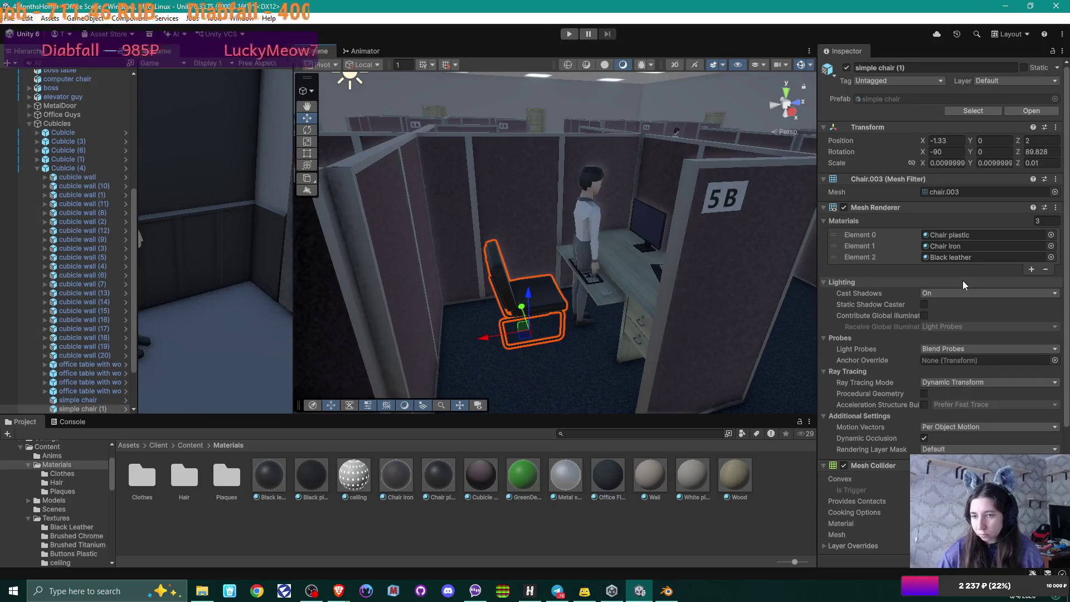
scroll(962, 280, "down", 2)
scroll(961, 279, "down", 2)
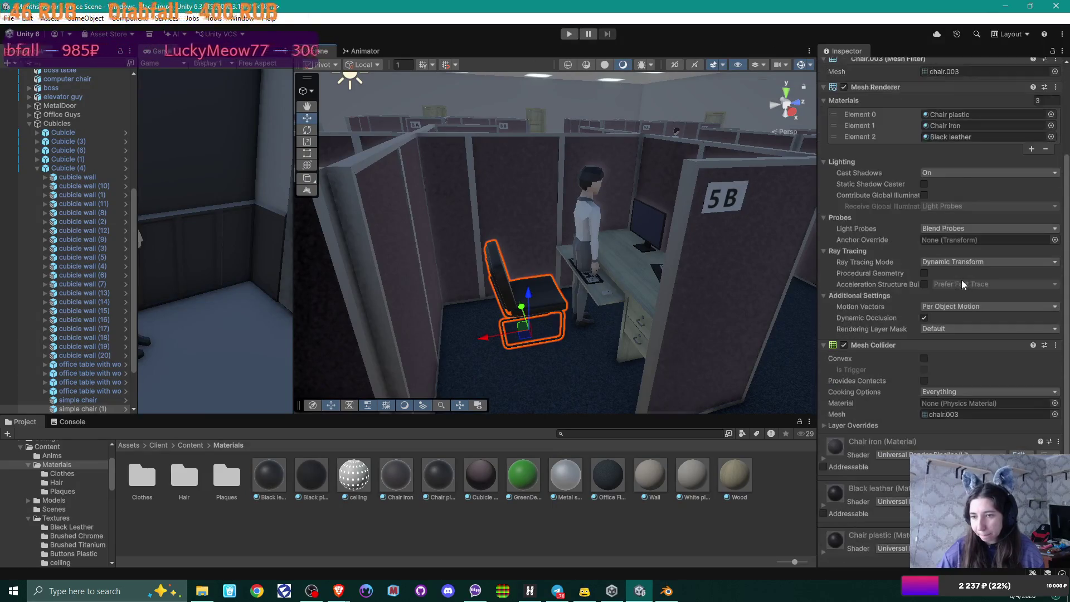
scroll(961, 280, "down", 1)
scroll(961, 279, "up", 3)
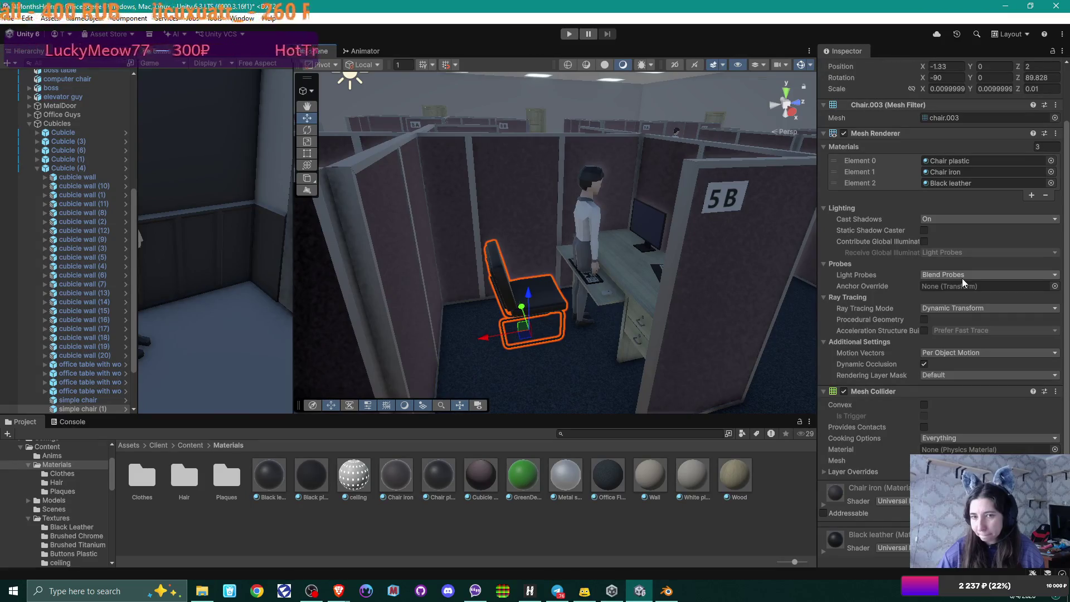
scroll(962, 279, "up", 3)
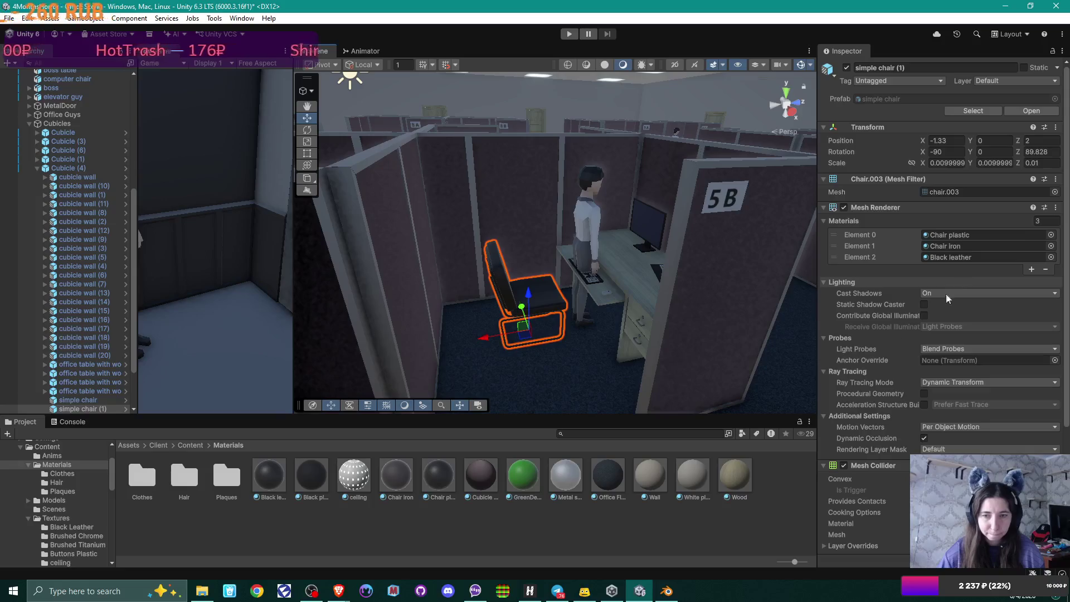
left_click(439, 475)
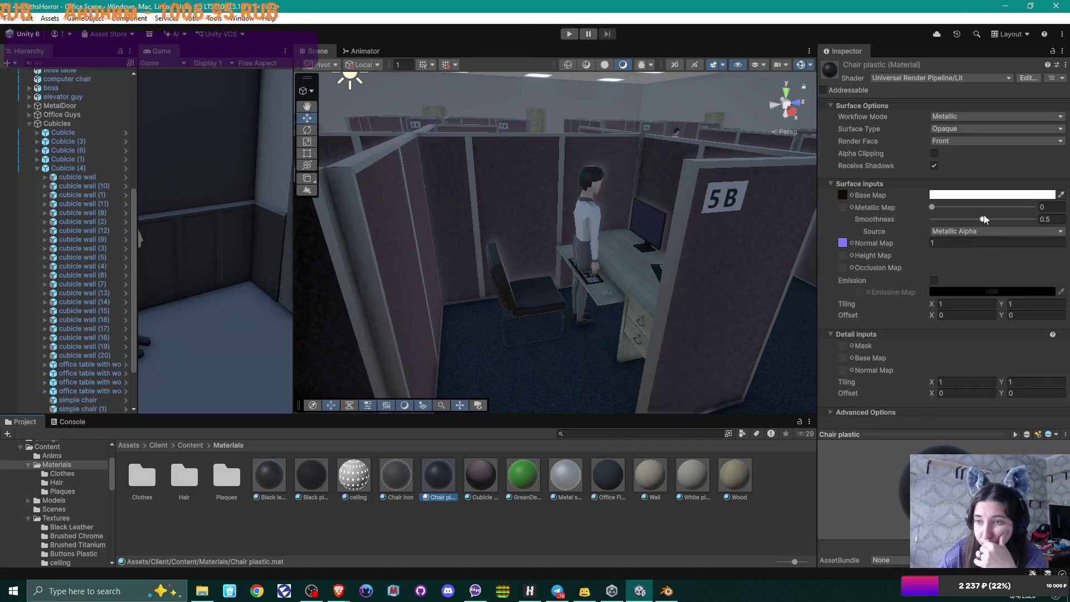
mouse_move(983, 222)
left_mouse_down()
mouse_move(958, 221)
mouse_move(986, 220)
left_mouse_up()
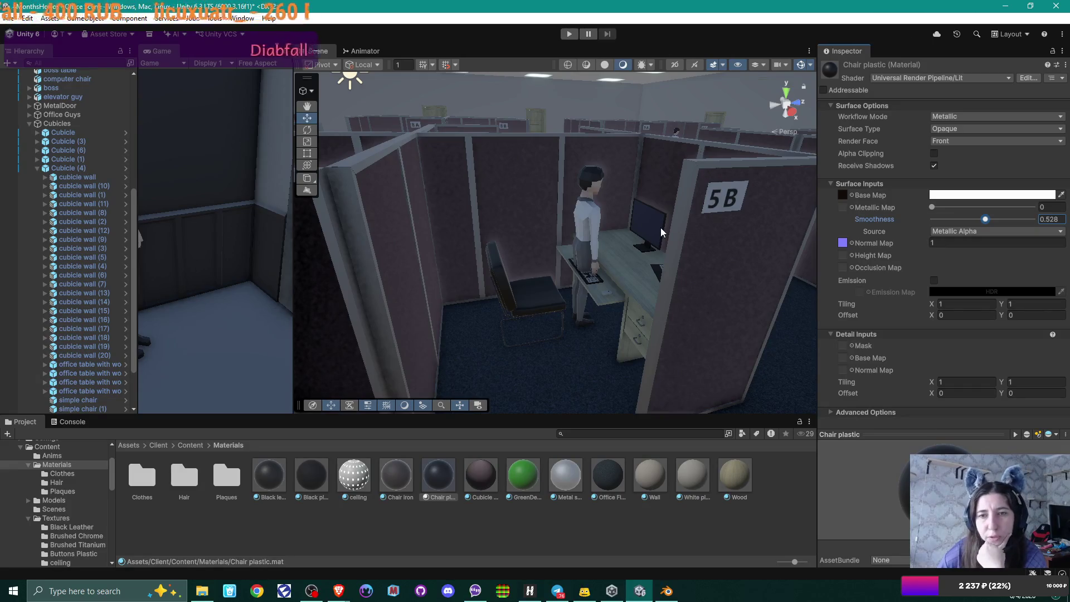
left_click(590, 173)
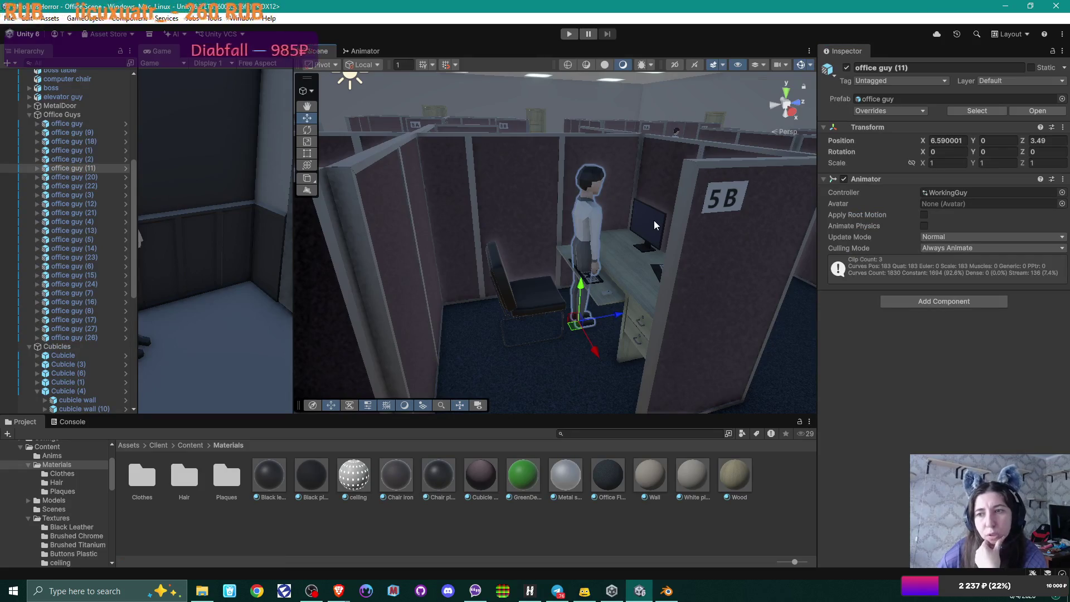
Step: Open the worker's hair 6 material and lower its Smoothness to 0.293
left_click(595, 225)
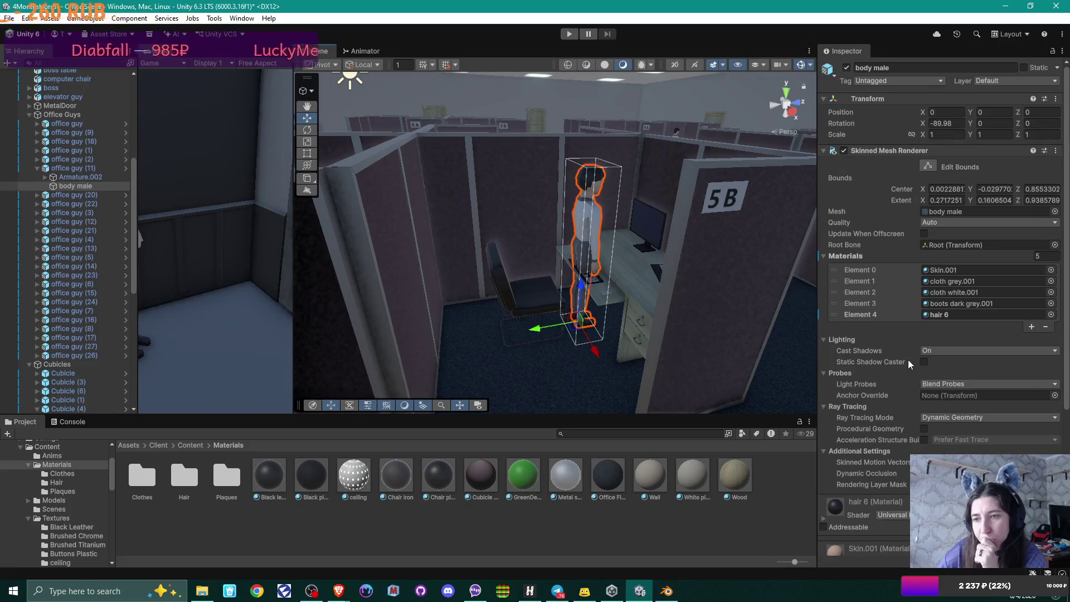
double_click(942, 314)
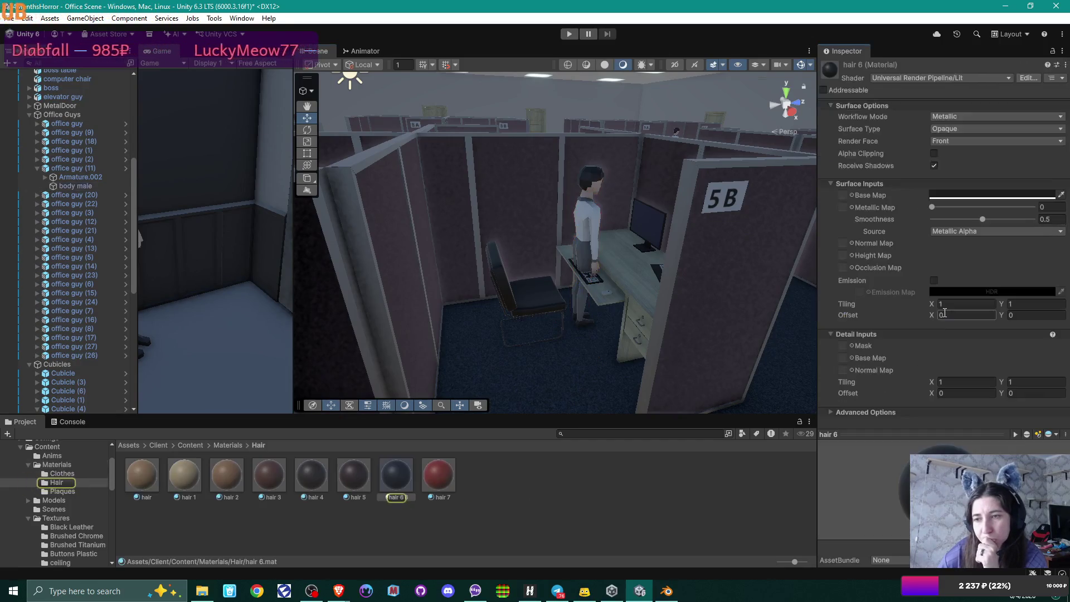
key("Return")
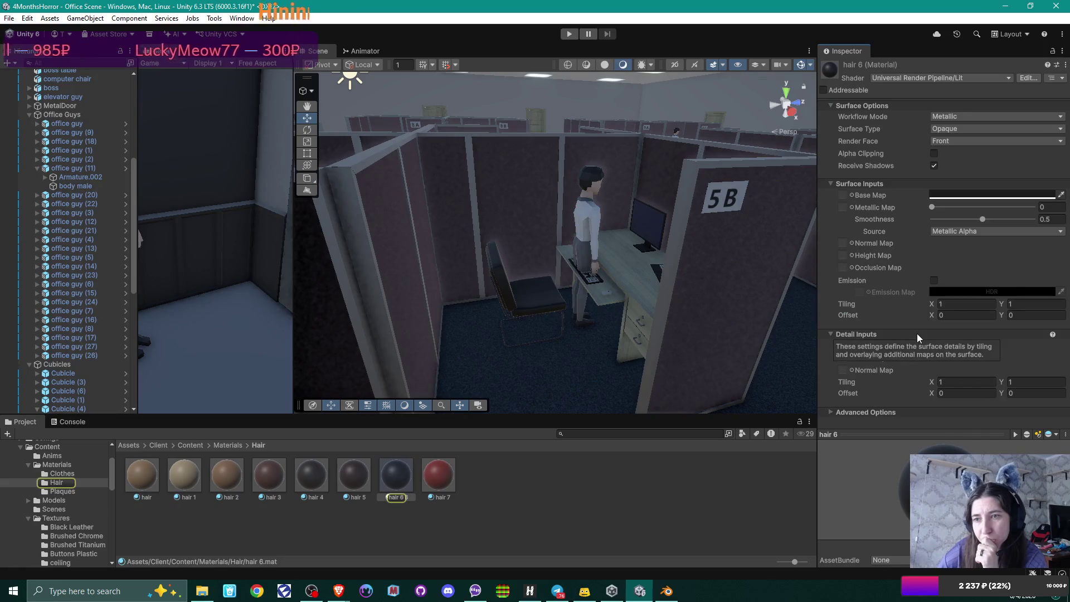
left_click_drag(982, 219, 962, 222)
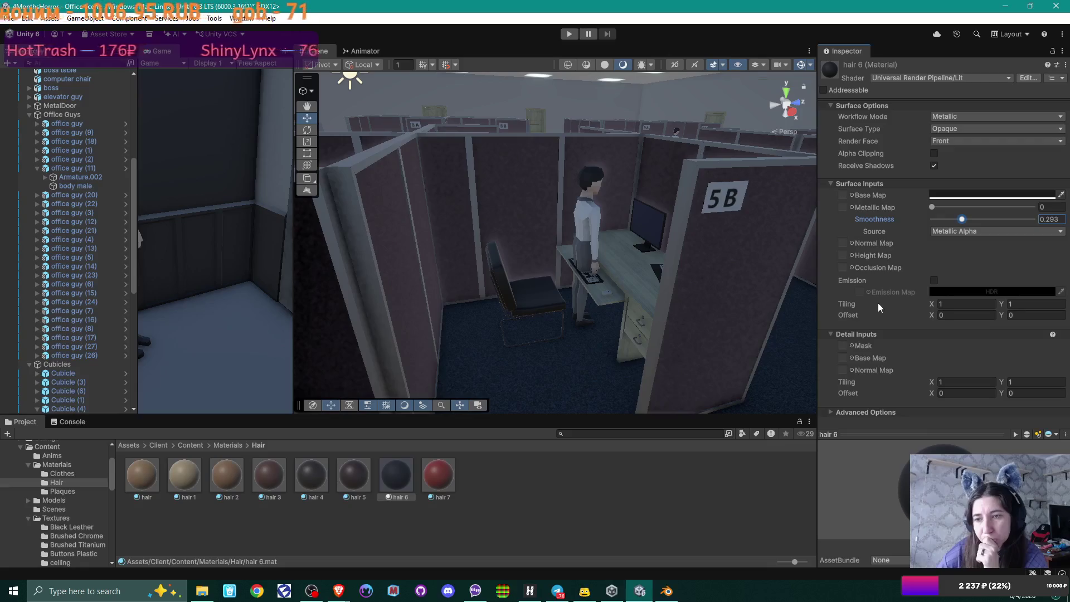
Step: Turn off Environment Reflections for hair 6 and open it in a floating properties window
left_click(830, 413)
scroll(881, 325, "down", 3)
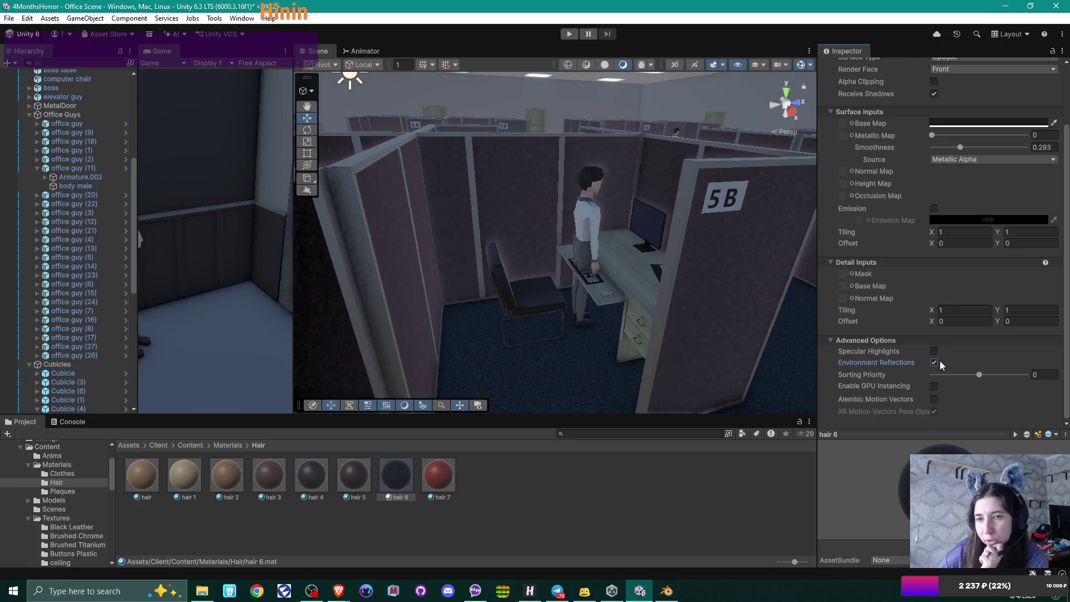
left_click(934, 363)
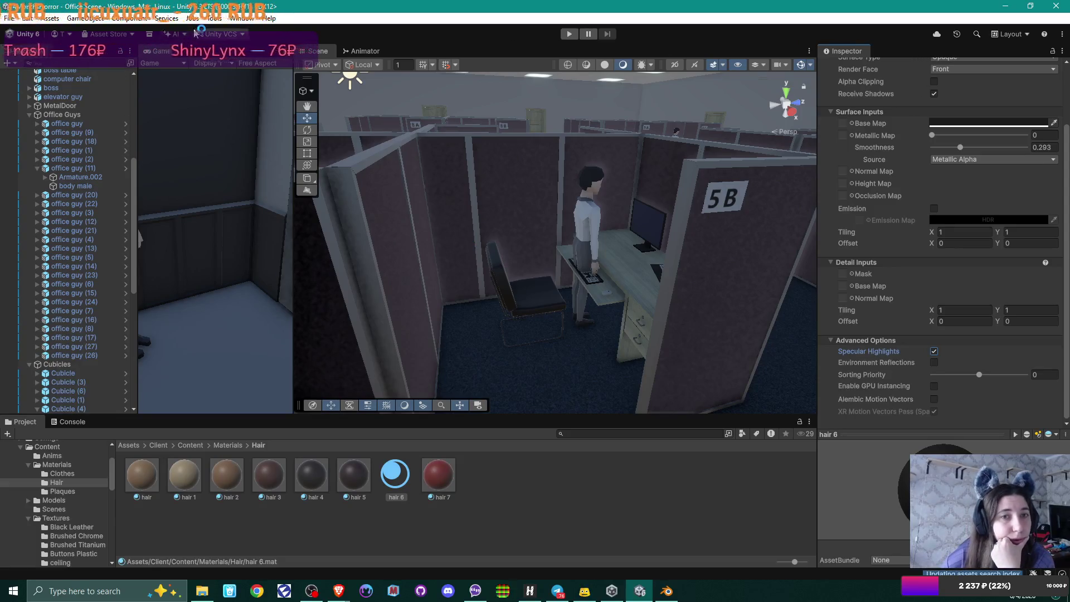
left_click(55, 18)
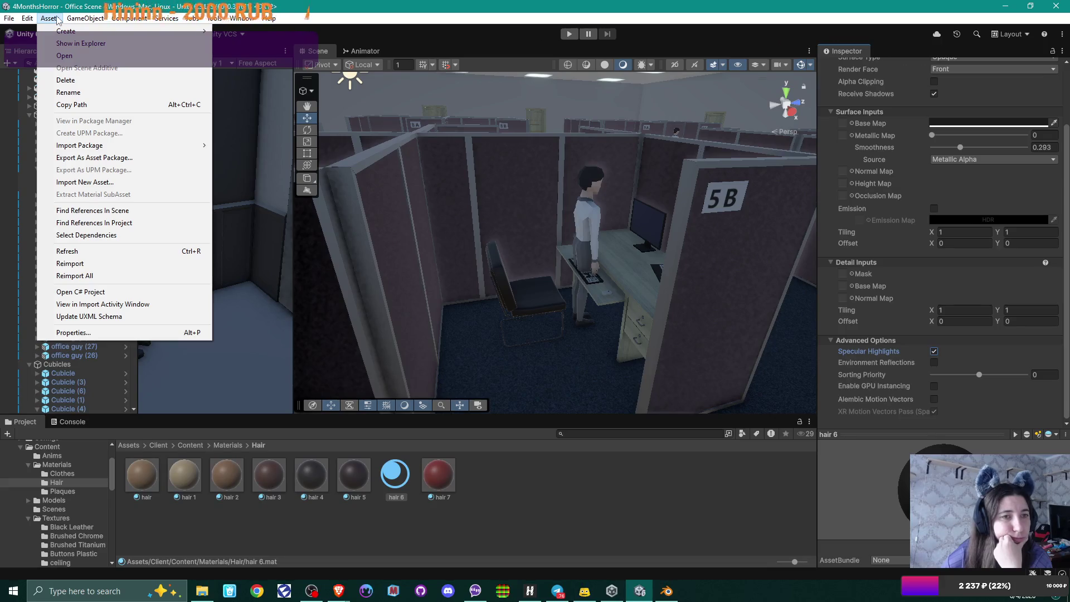
left_click(73, 332)
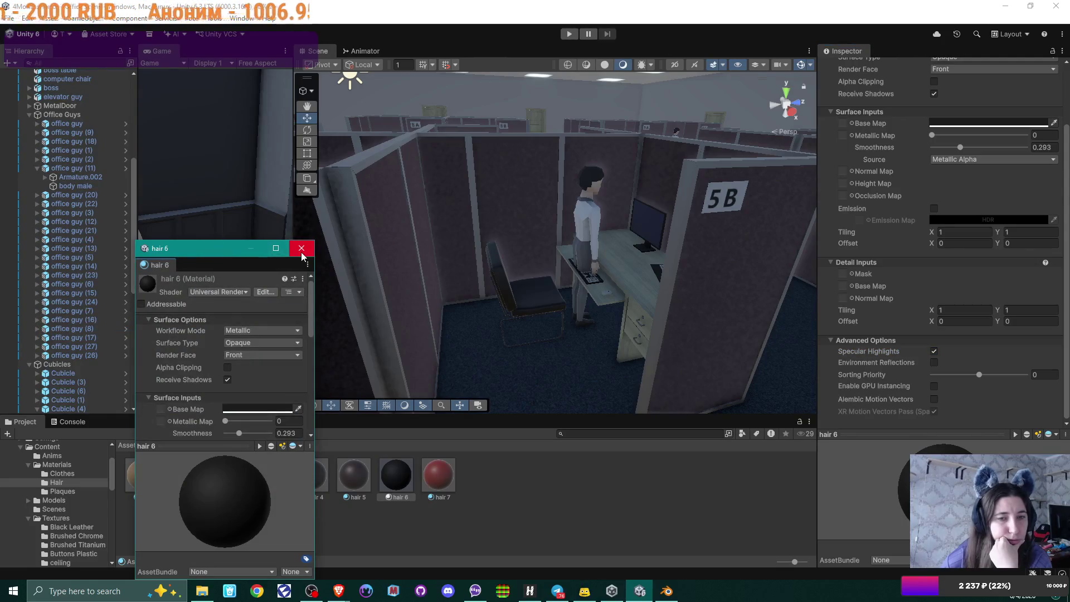
Step: Close the hair 6 window and browse to Client > Configs > Settings with the pipeline assets
left_click(302, 248)
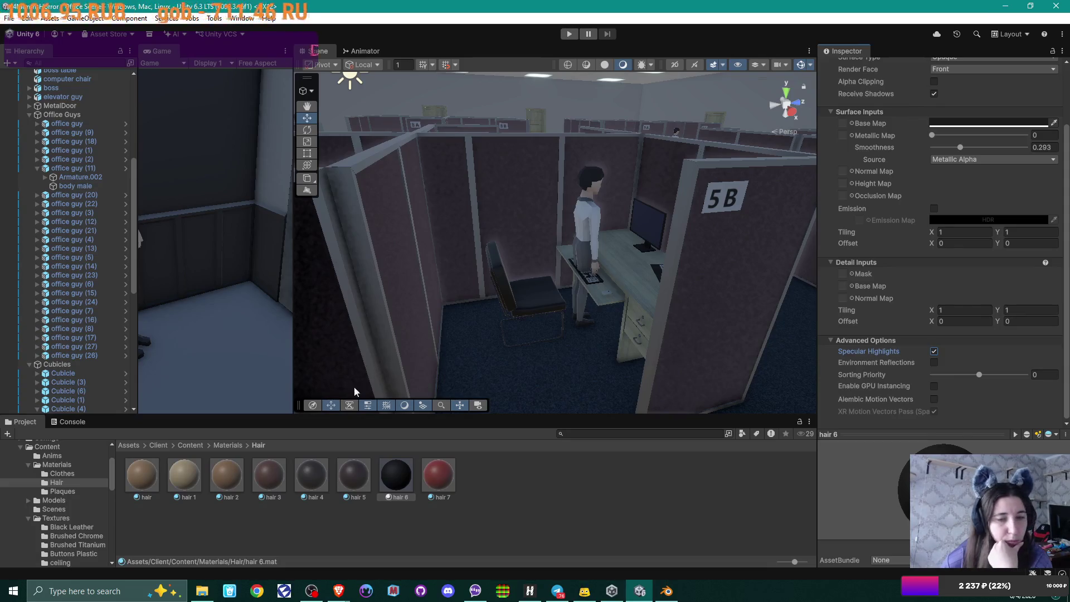
left_click(155, 446)
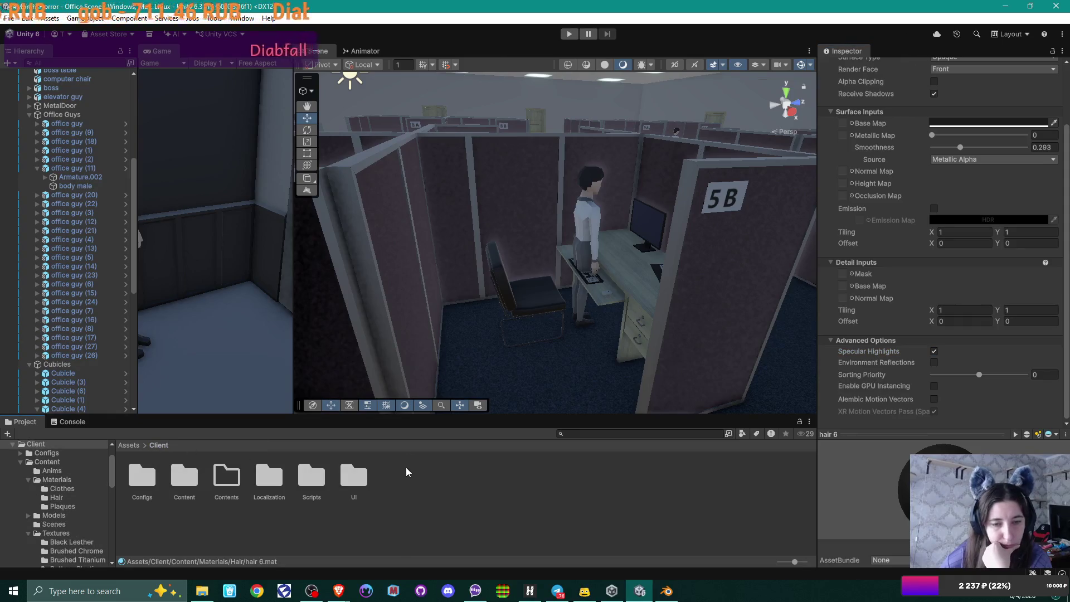
double_click(142, 476)
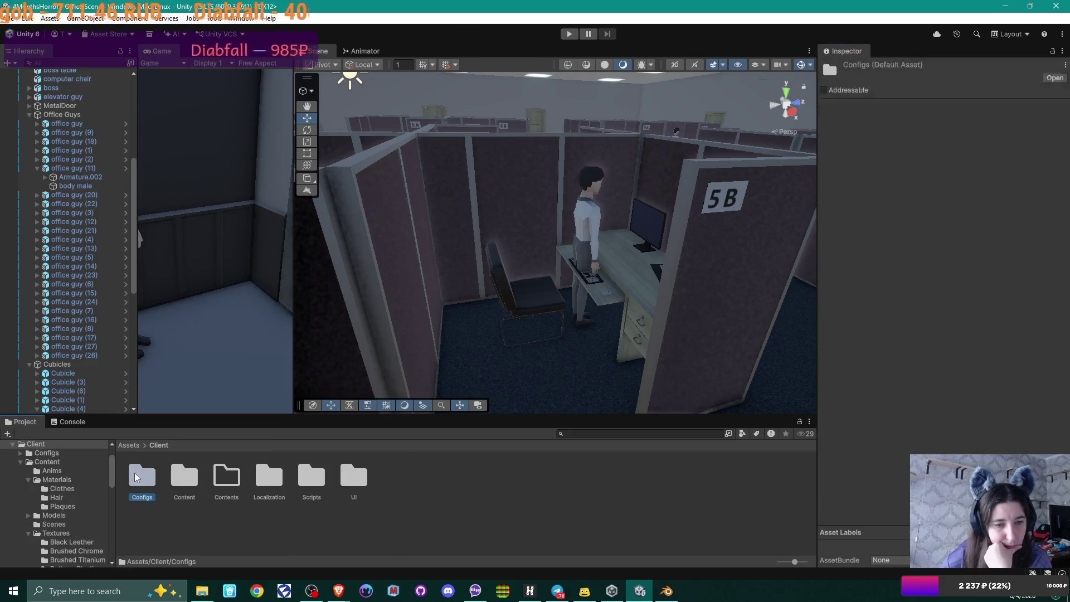
double_click(146, 479)
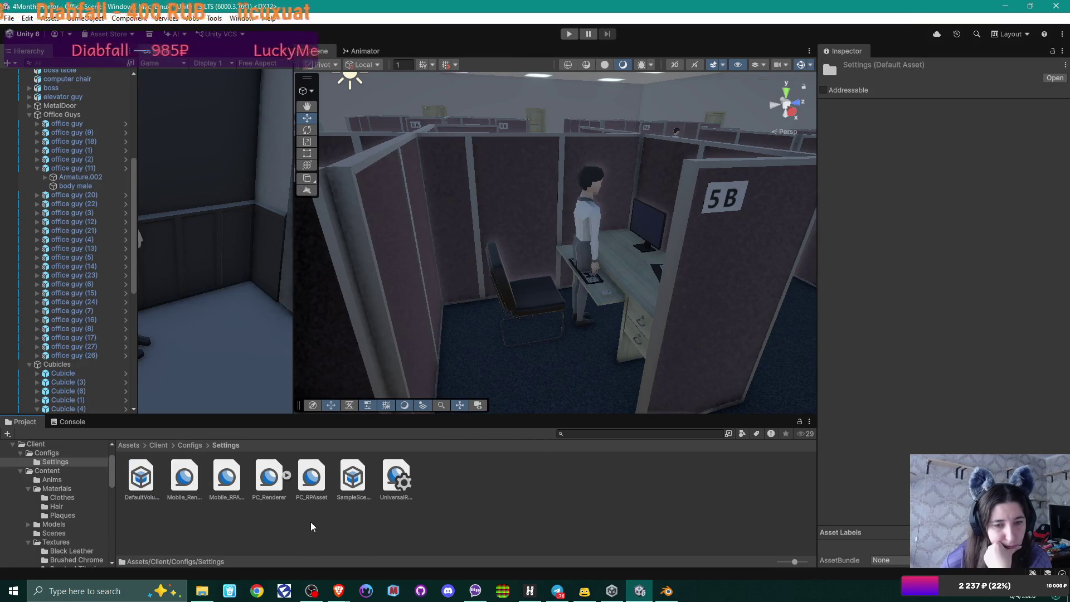
left_click(286, 474)
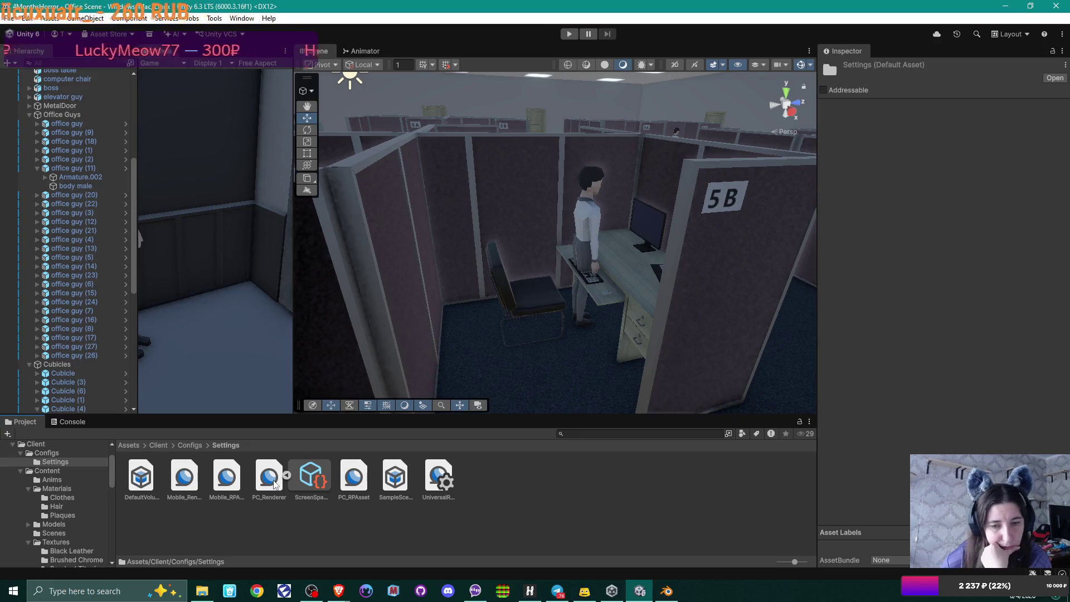
Step: Review the URP Global Settings and Graphics settings, then select PC_Renderer
left_click(439, 480)
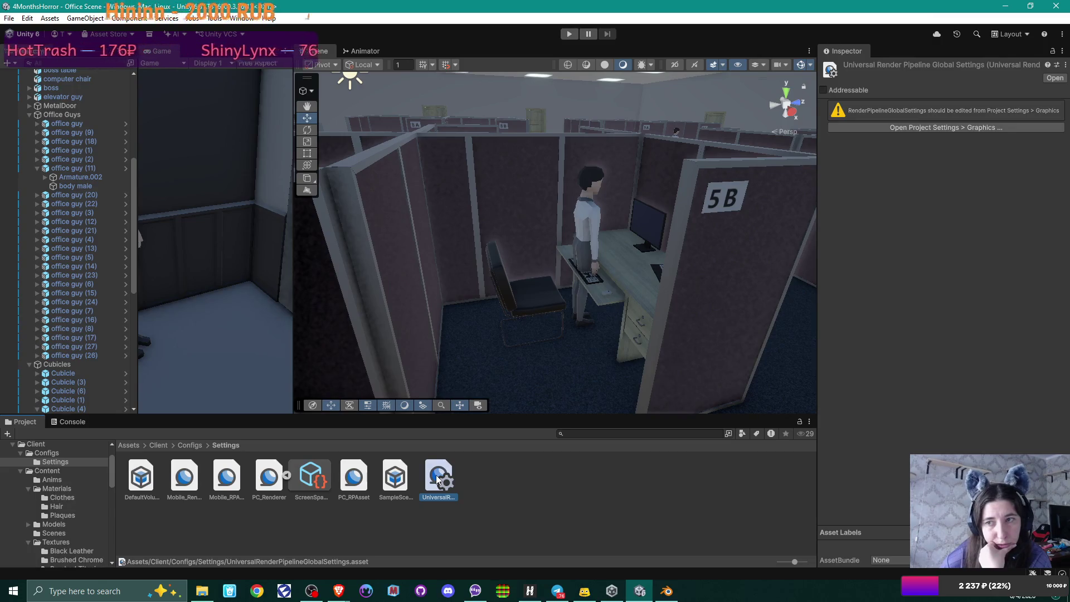
left_click(942, 127)
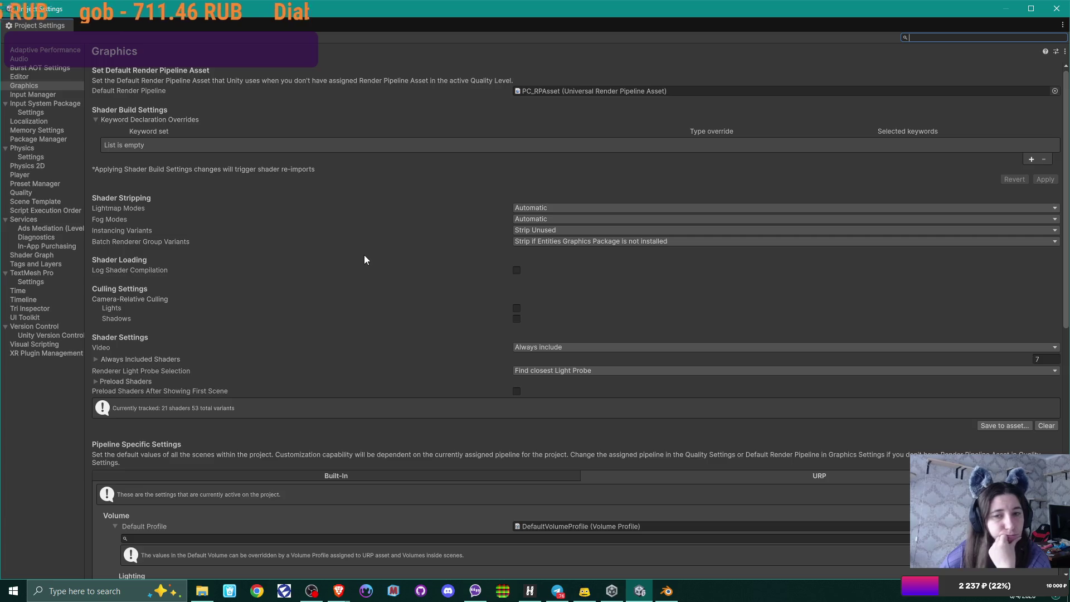
left_click(1056, 8)
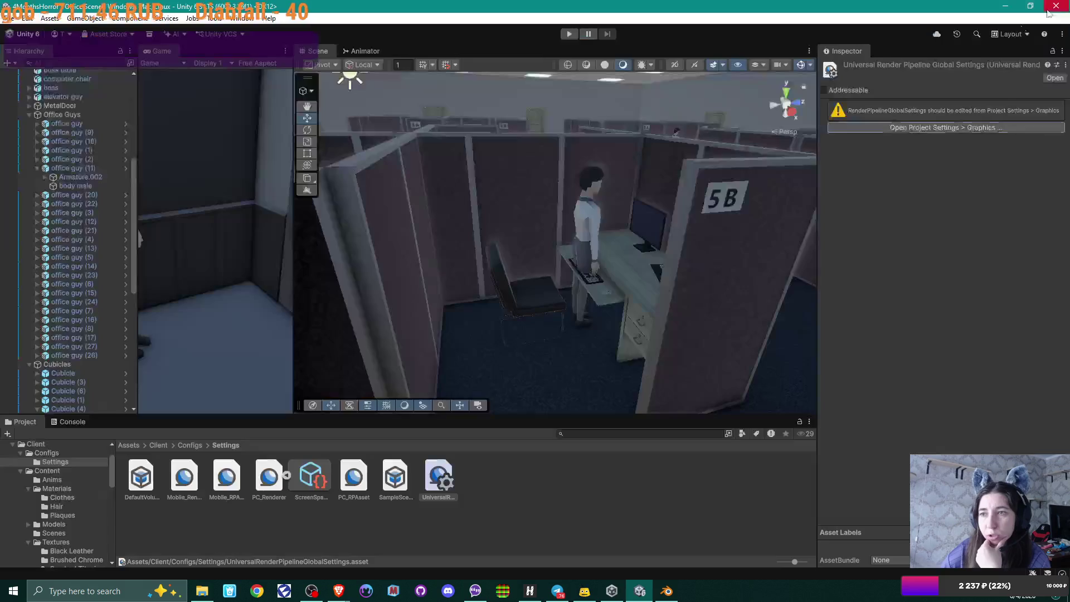
left_click(274, 478)
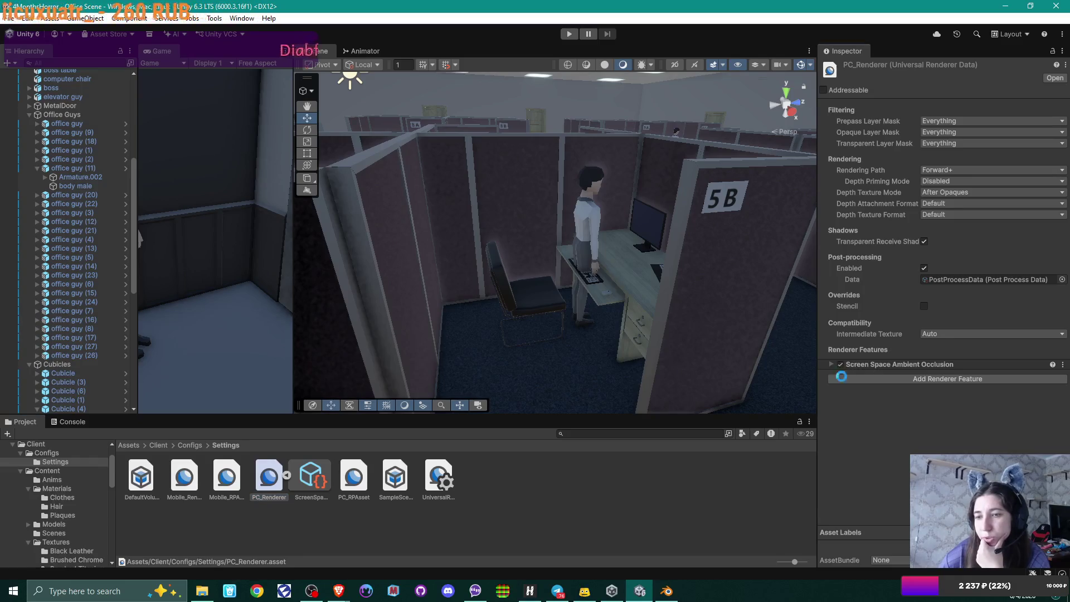
Step: Toggle SSAO off and on, compare Interleaved Gradient with Blue Noise, and keep Blue Noise
left_click(841, 364)
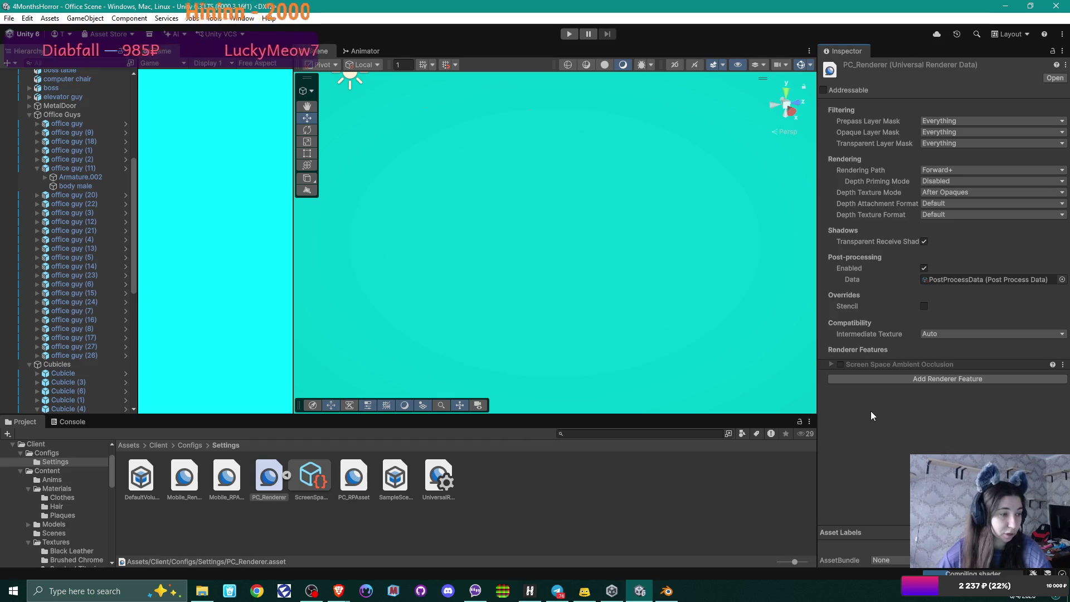
left_click(840, 364)
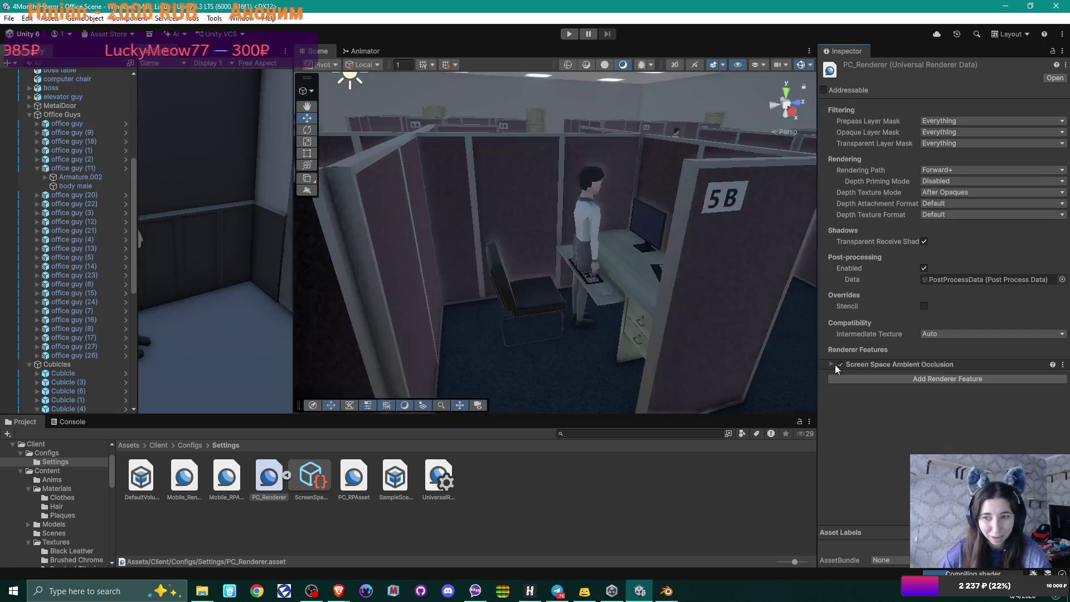
left_click(830, 365)
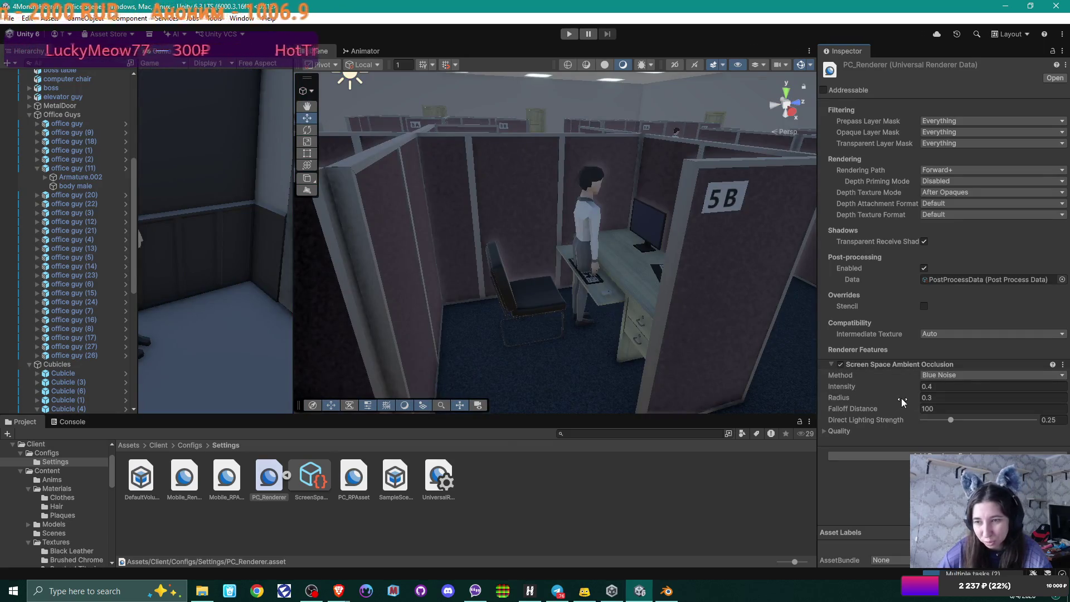
left_click(970, 376)
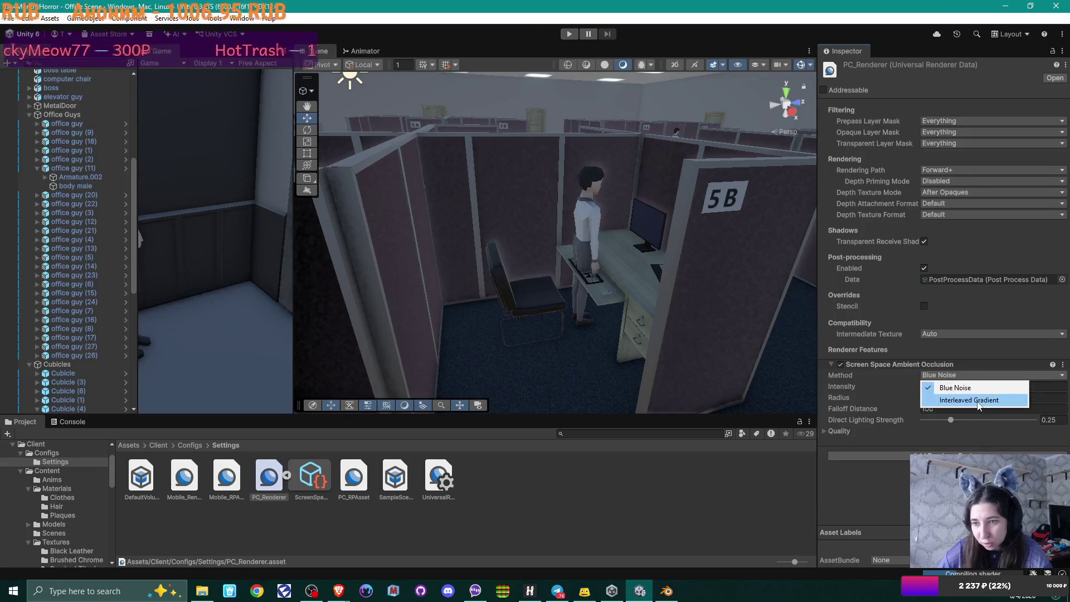
left_click(978, 400)
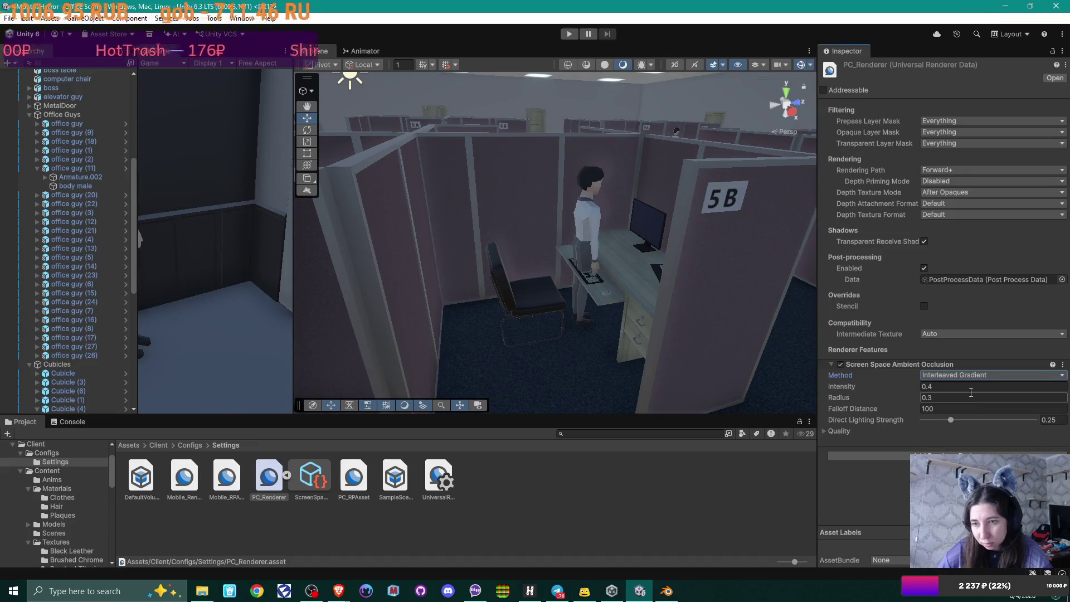
left_click(956, 376)
left_click(954, 385)
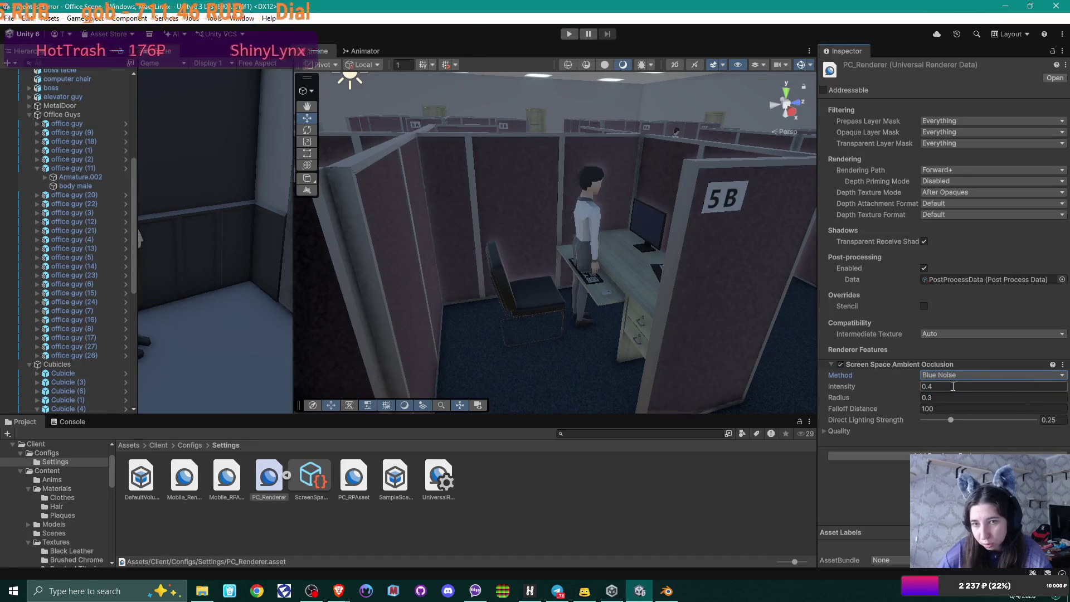
left_click(953, 375)
left_click(954, 398)
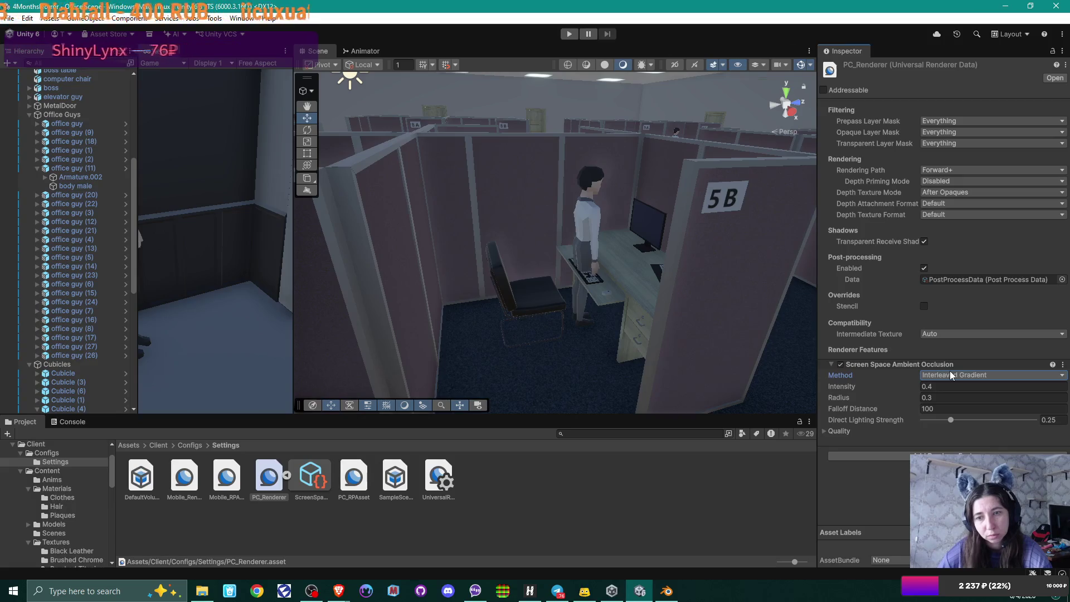
left_click(952, 375)
left_click(957, 386)
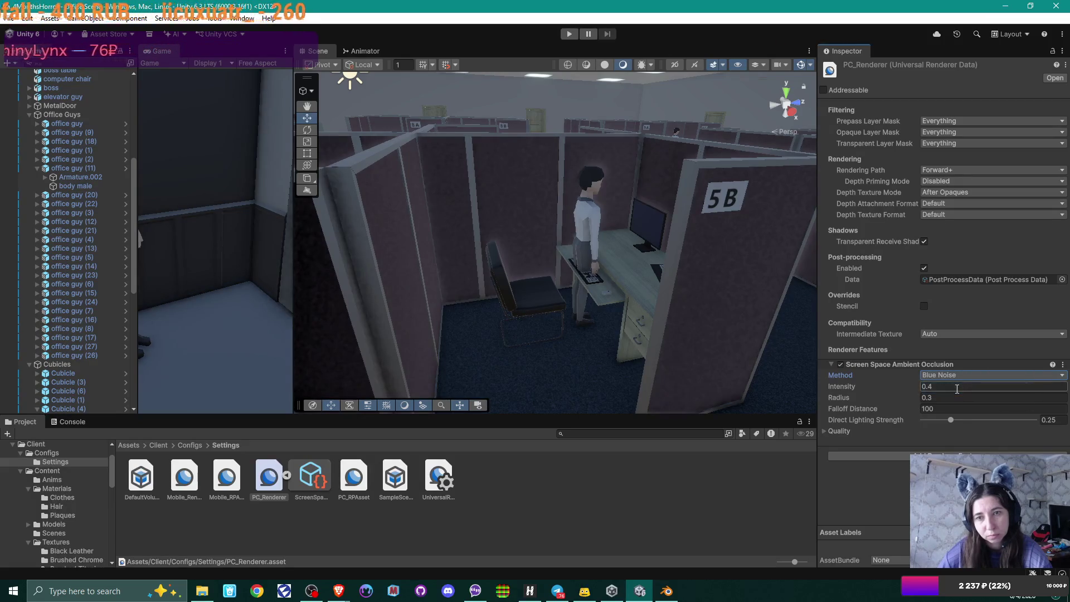
Step: Try SSAO intensity 0.15 with radius 0.12, then intensity 0.2
left_click(957, 389)
type("0")
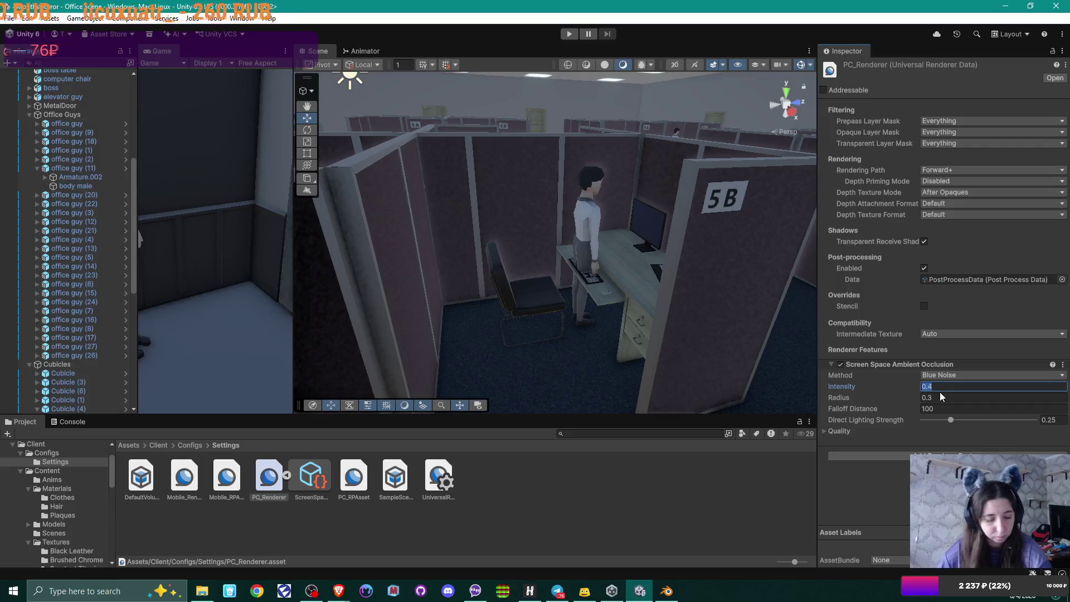
type(".1")
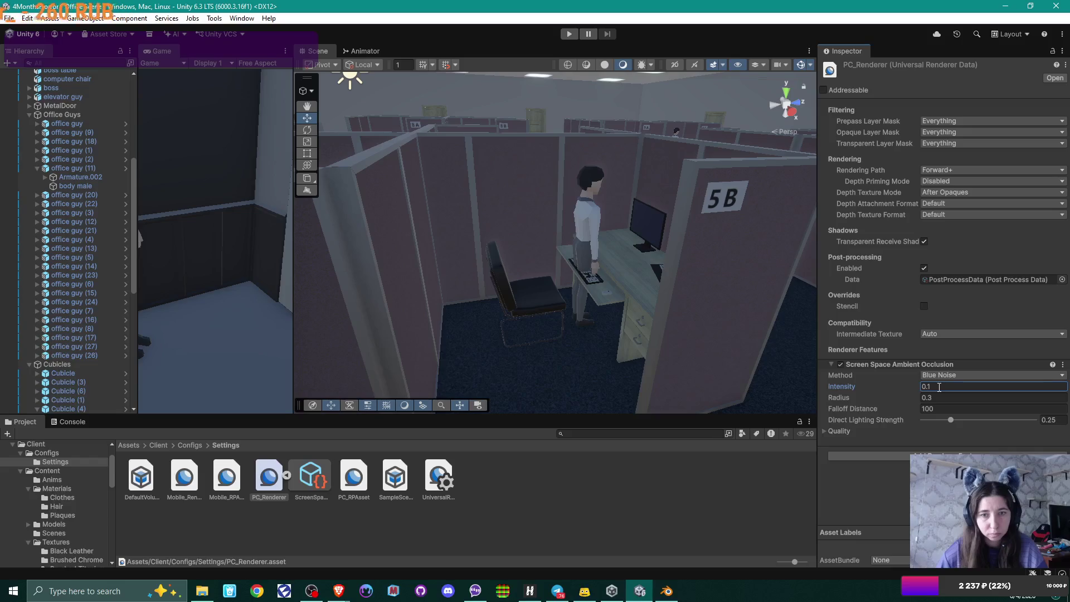
type("5")
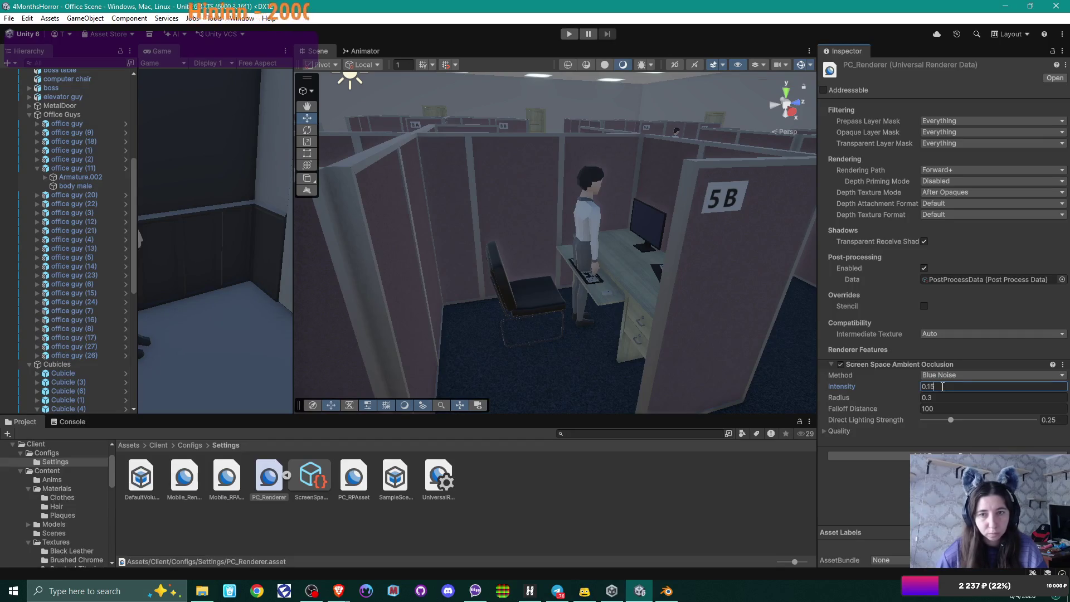
left_click(945, 396)
type("0.12")
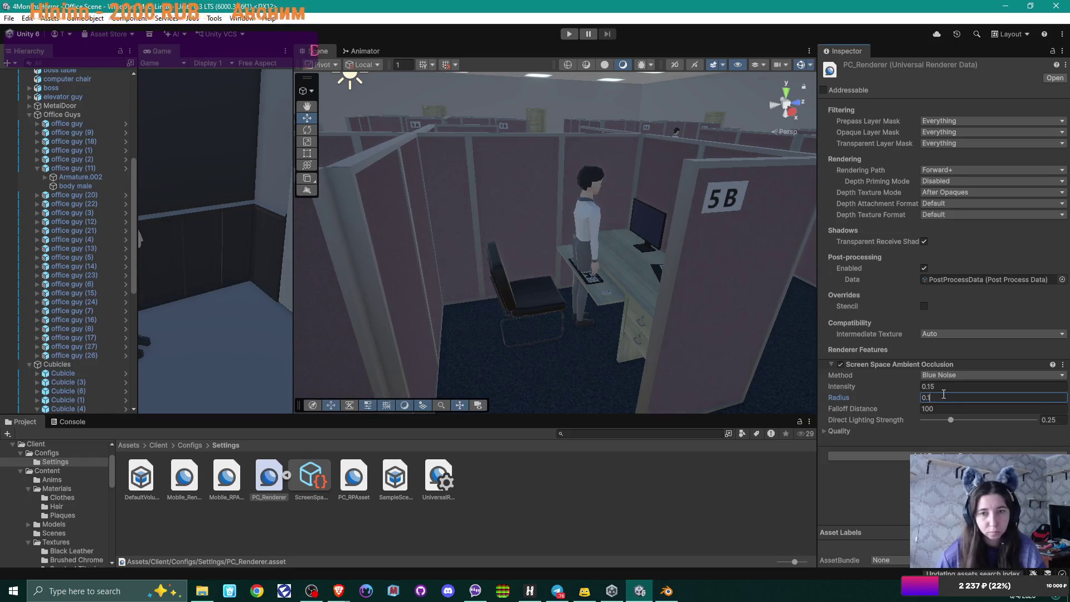
left_click(941, 386)
type("0.2")
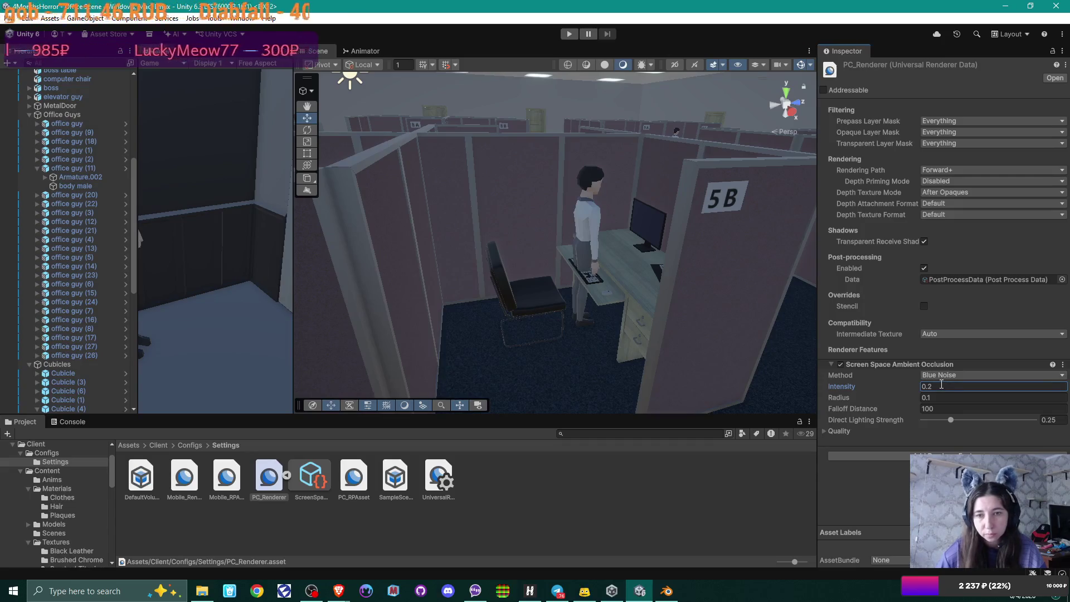
mouse_move(701, 285)
left_mouse_down()
mouse_move(713, 254)
mouse_move(712, 290)
mouse_move(456, 298)
mouse_move(502, 279)
mouse_move(538, 300)
mouse_move(580, 296)
mouse_move(615, 281)
mouse_move(603, 274)
left_mouse_up()
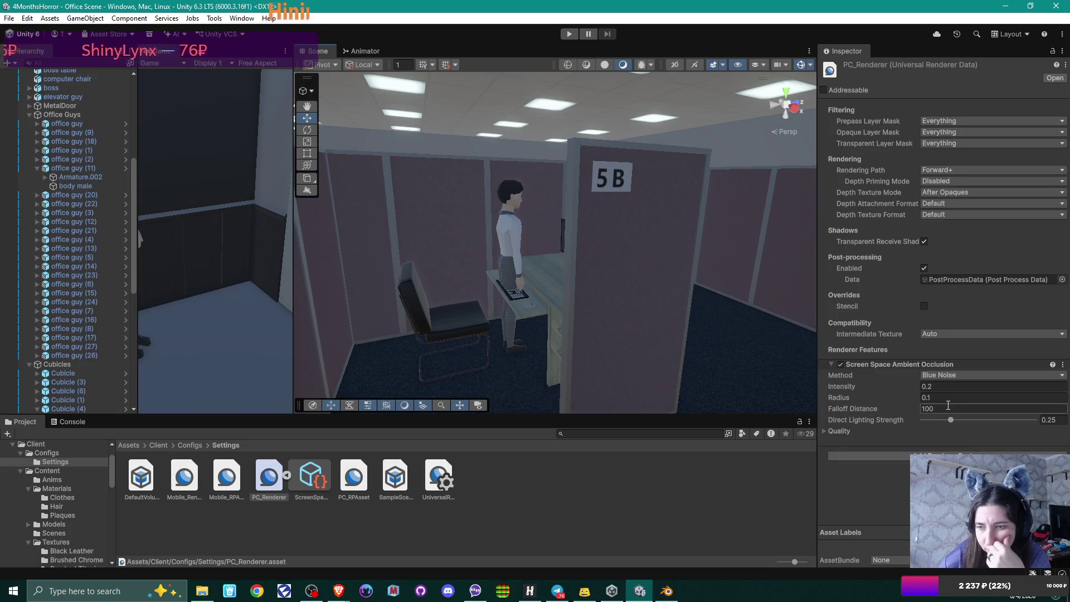
Step: Set the SSAO radius to 0.1 and the intensity back to 0.15
left_click(949, 396)
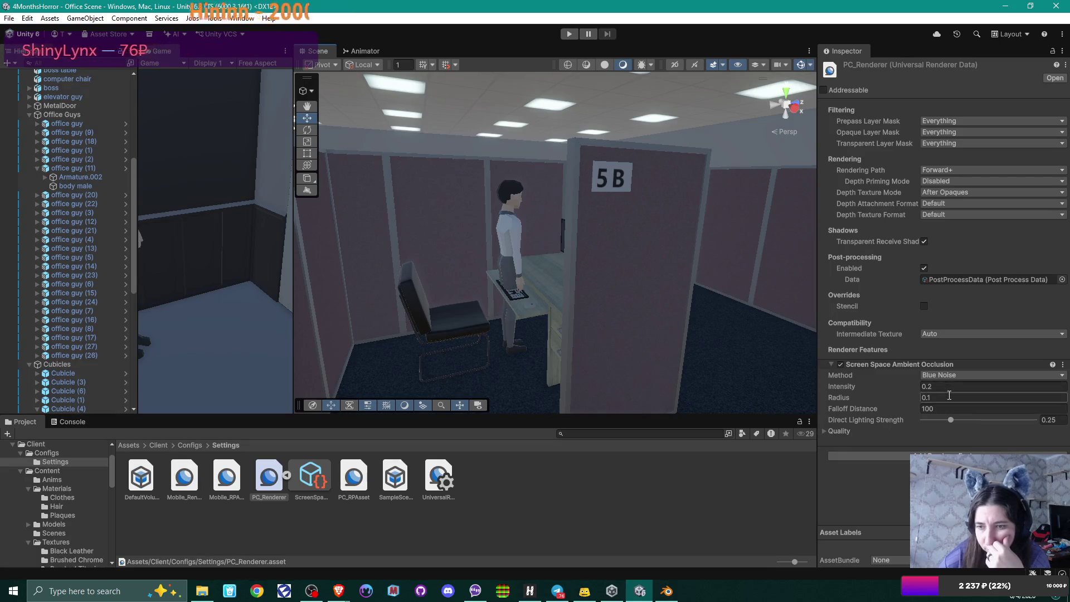
type("0.2")
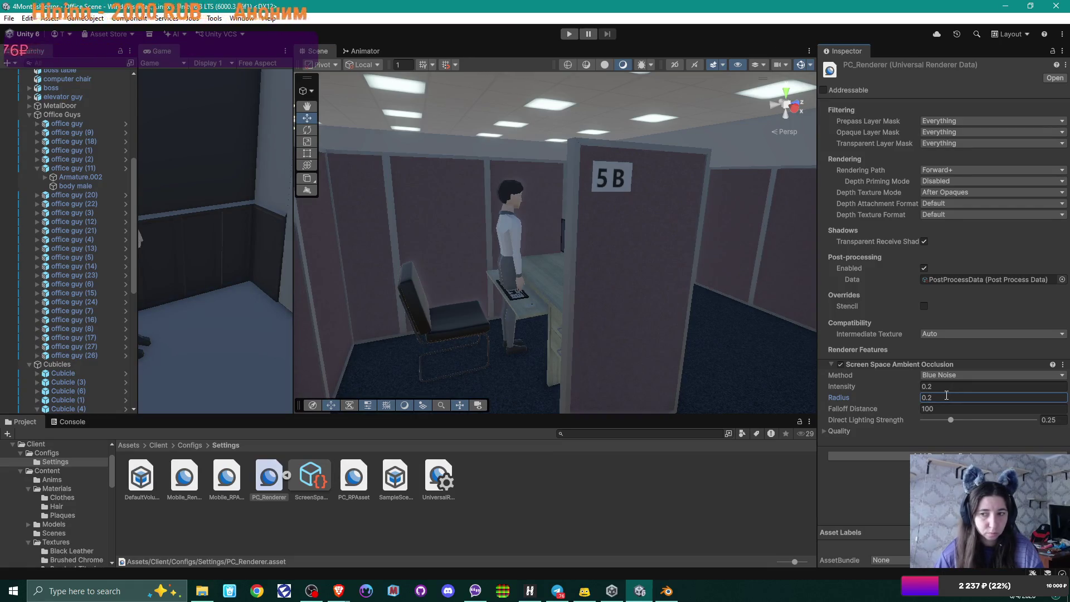
key("BackSpace")
type("1")
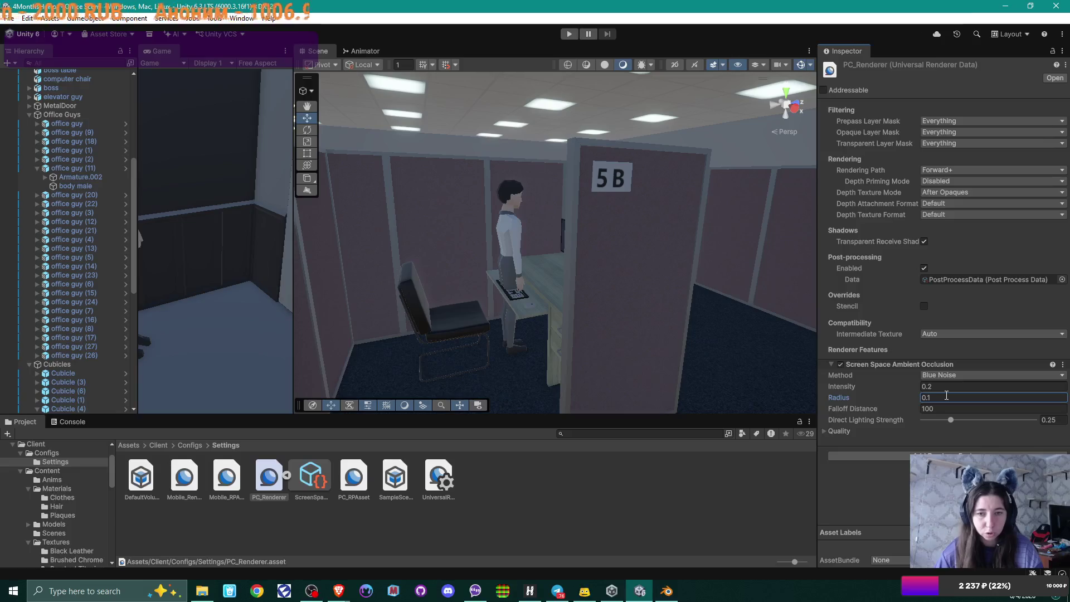
left_click(936, 386)
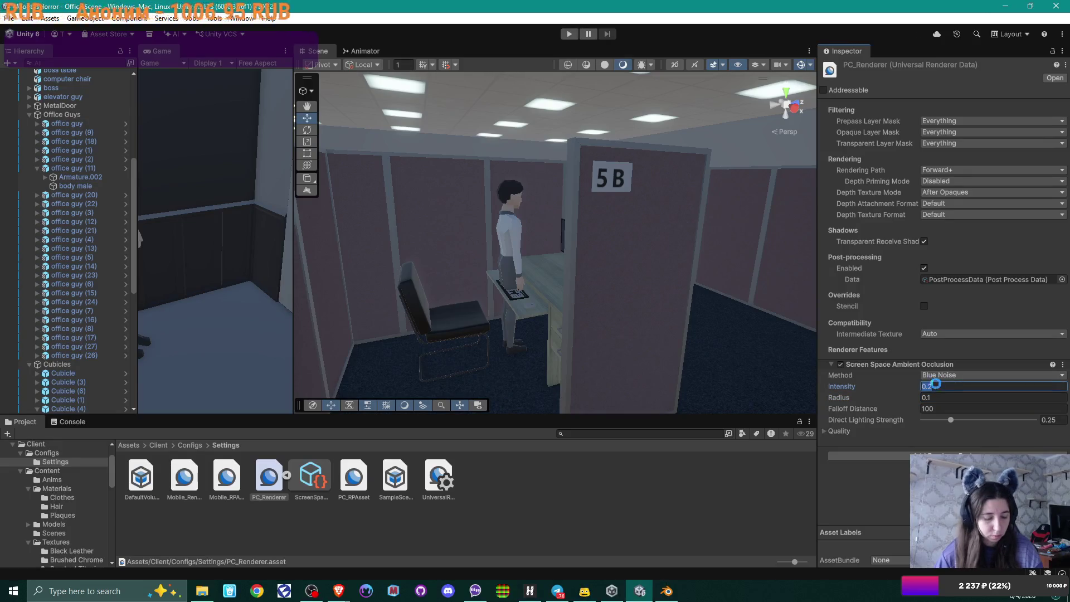
type("0.15")
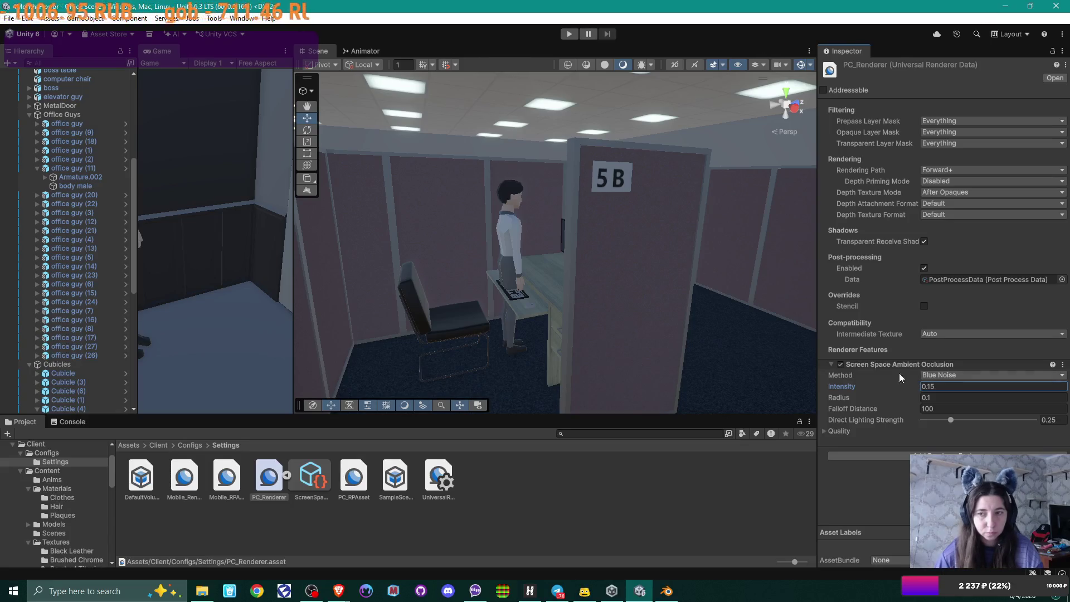
mouse_move(513, 273)
left_mouse_down()
mouse_move(588, 270)
mouse_move(537, 294)
mouse_move(373, 301)
mouse_move(520, 273)
left_mouse_up()
Step: Darken the Cubicle wall material's Base Map colour to a greyish purple, hex 8F859D
left_click(555, 241)
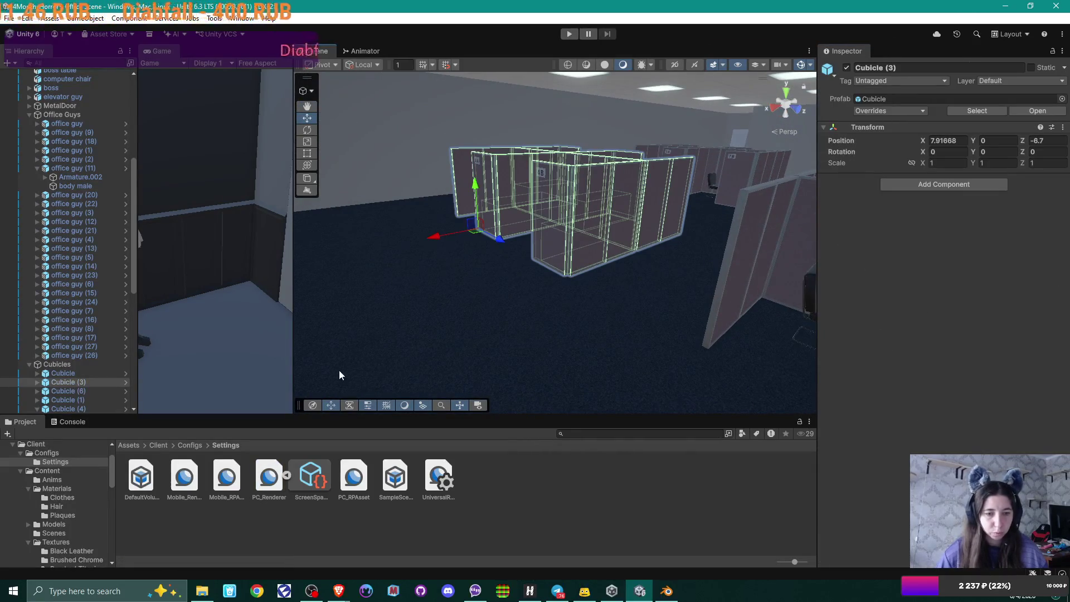
left_click(566, 255)
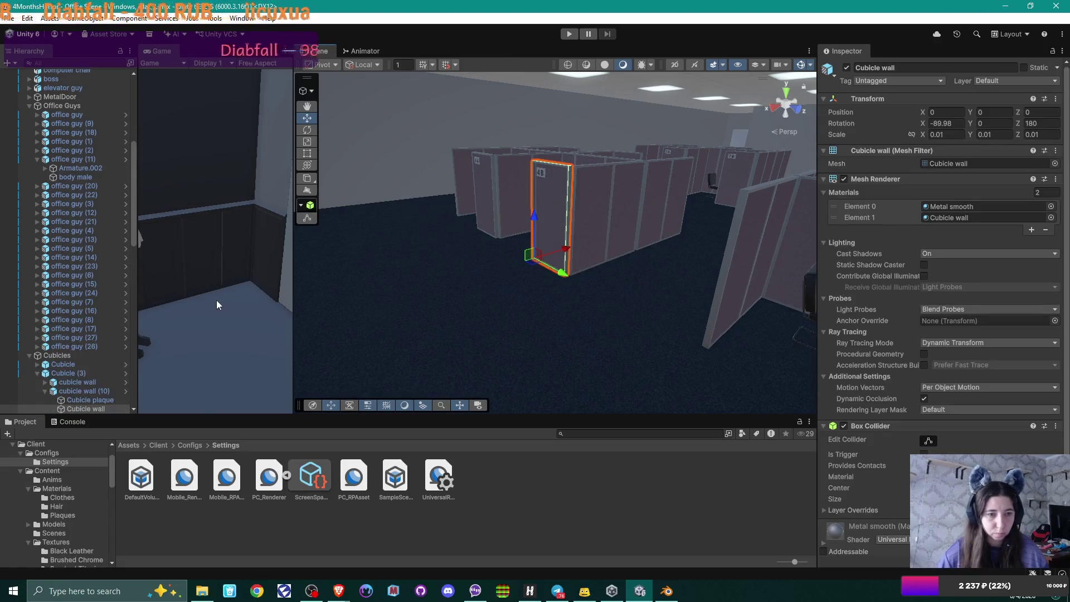
double_click(962, 217)
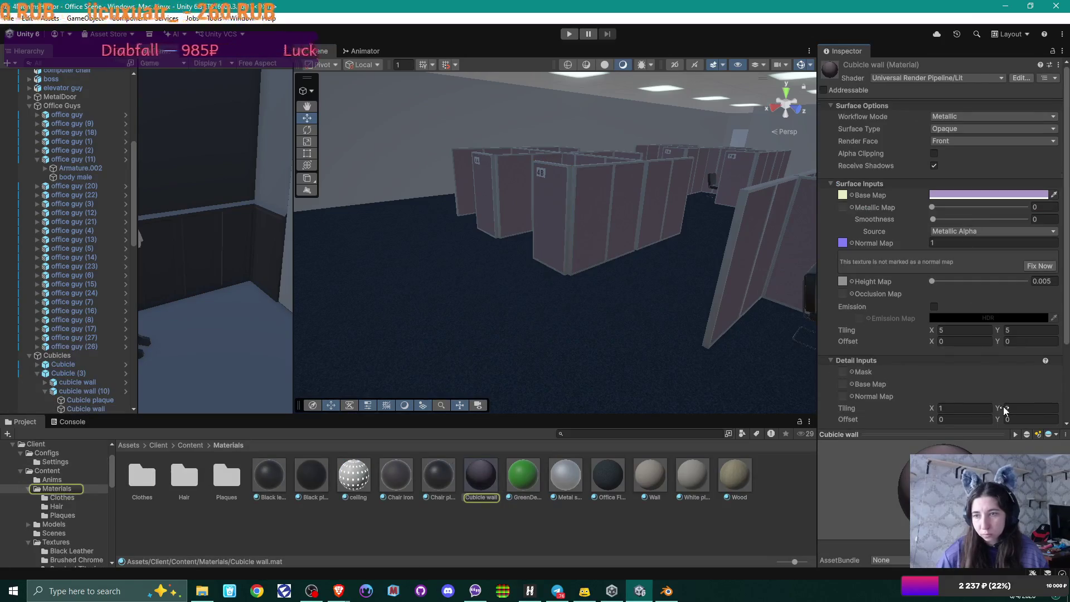
left_click(980, 194)
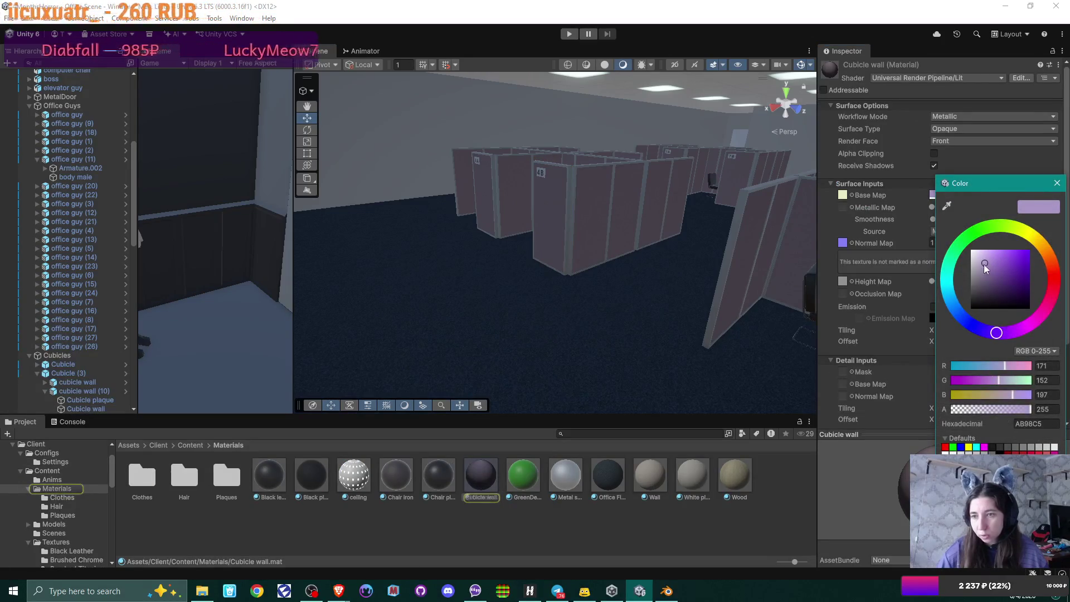
left_click_drag(984, 262, 980, 272)
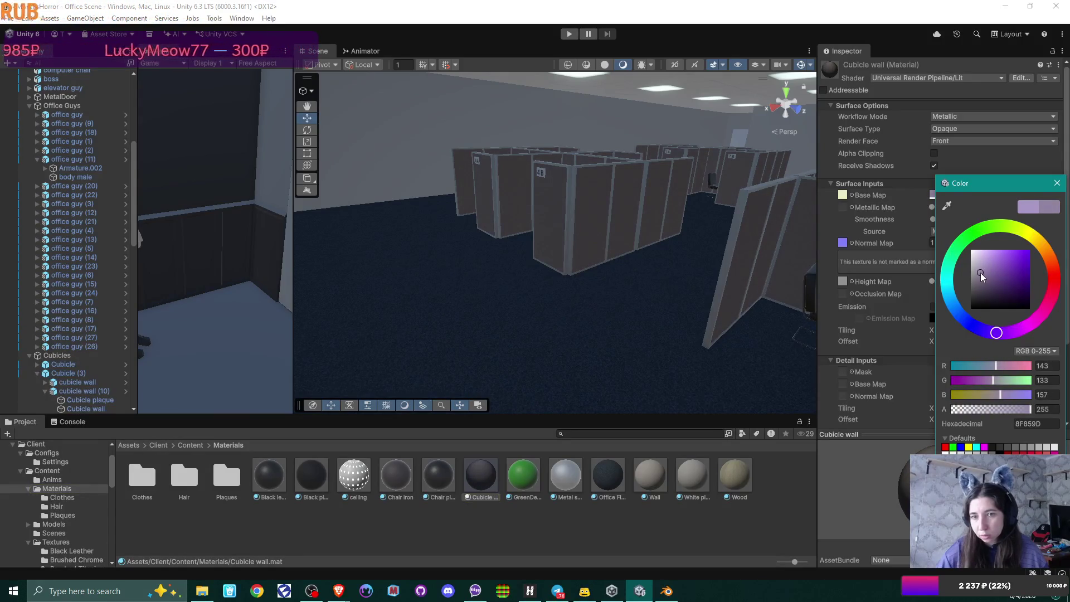